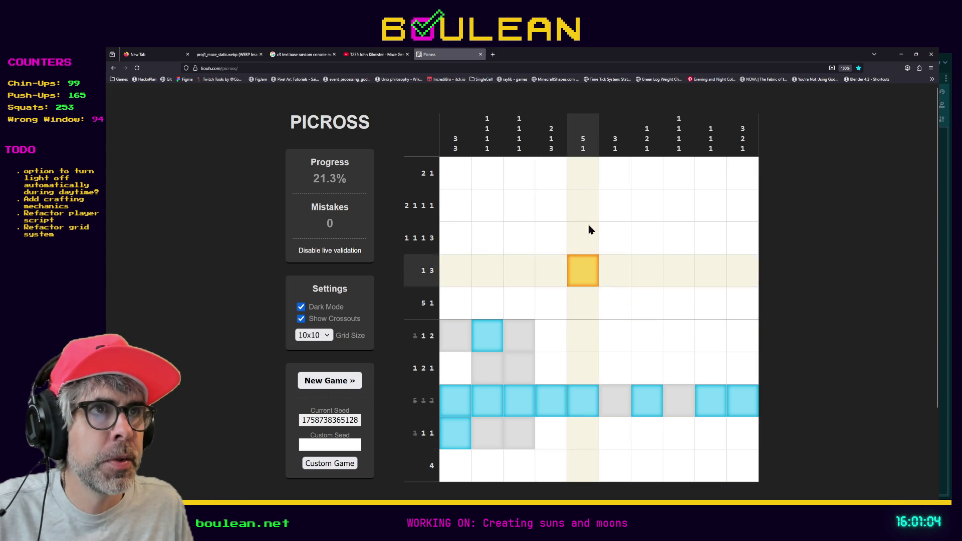
# Fill column 5's bottom cell and rows 4–7, crossing out rows 1–3 and 9
pyautogui.click(585, 462)
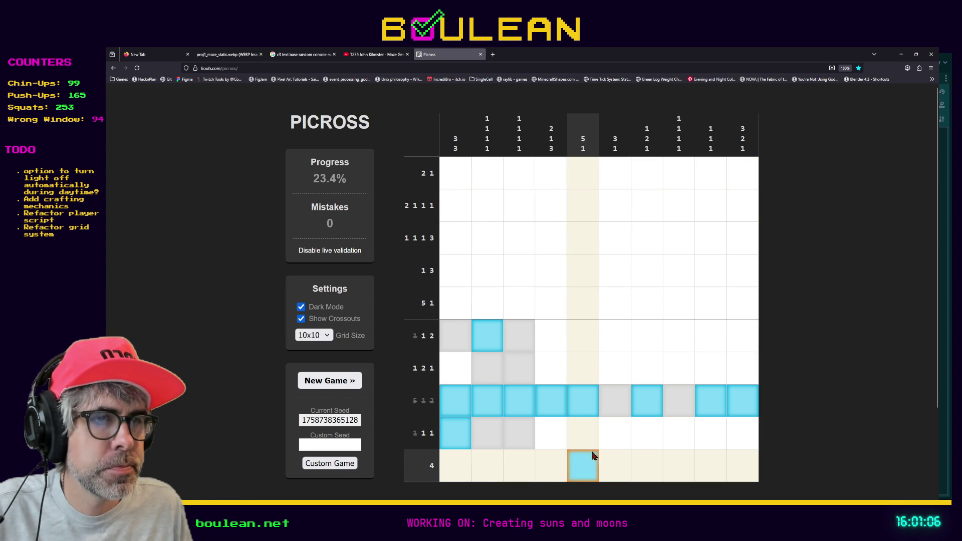
pyautogui.moveTo(584, 376); pyautogui.dragTo(581, 275)
pyautogui.rightClick(581, 438)
pyautogui.rightClick(585, 239)
pyautogui.rightClick(587, 195)
pyautogui.rightClick(584, 173)
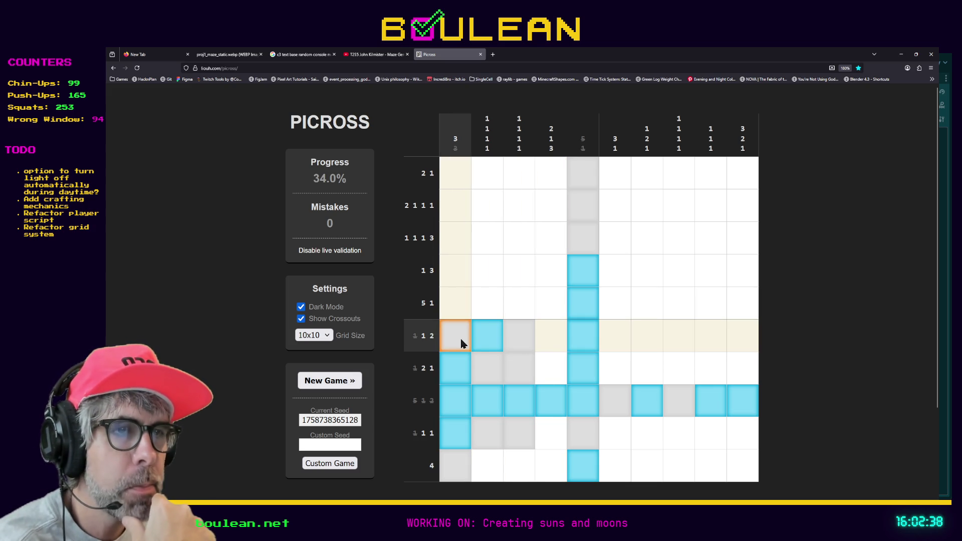
# Cross out row 6's cells in columns 4 and 6
pyautogui.rightClick(551, 343)
pyautogui.rightClick(609, 343)
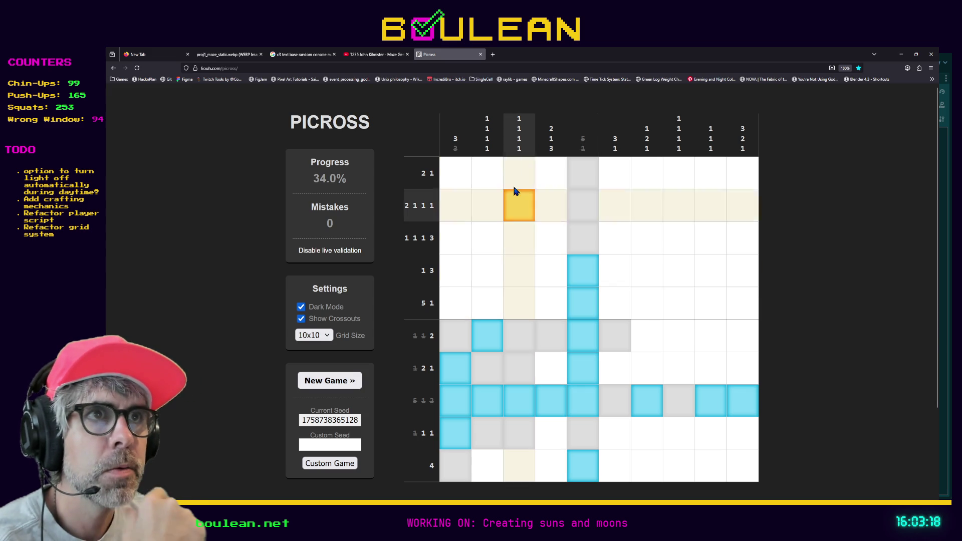
# Cross out row 5's cells in columns 2 and 1
pyautogui.rightClick(486, 306)
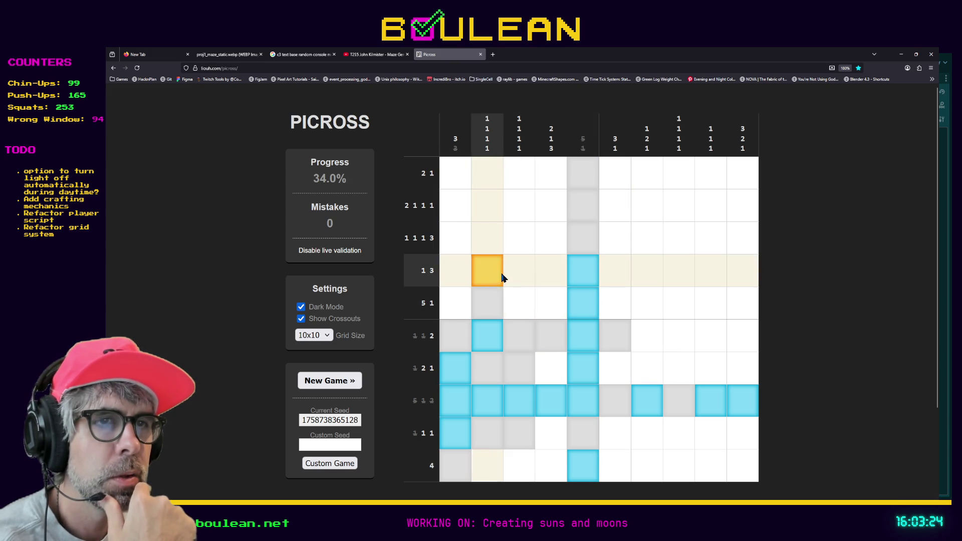
pyautogui.rightClick(456, 308)
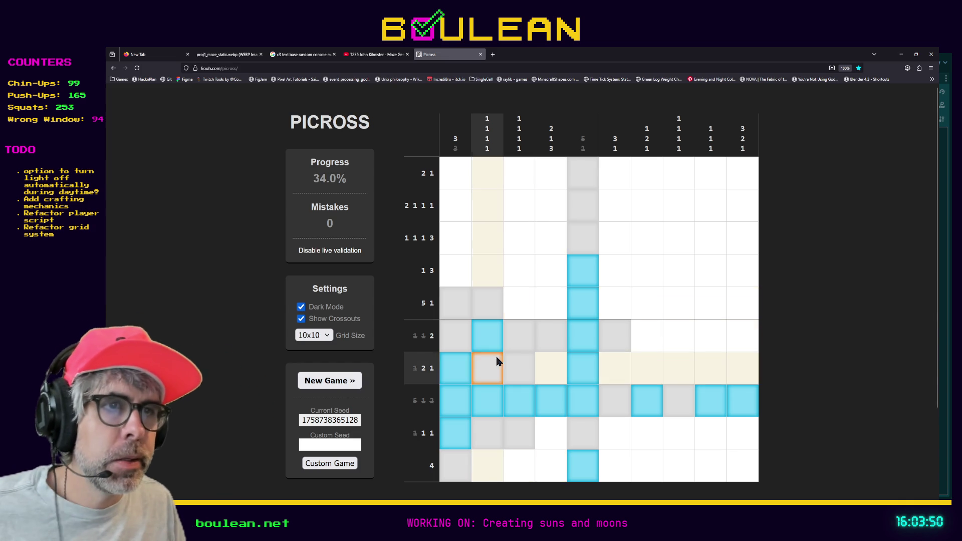
pyautogui.rightClick(452, 305)
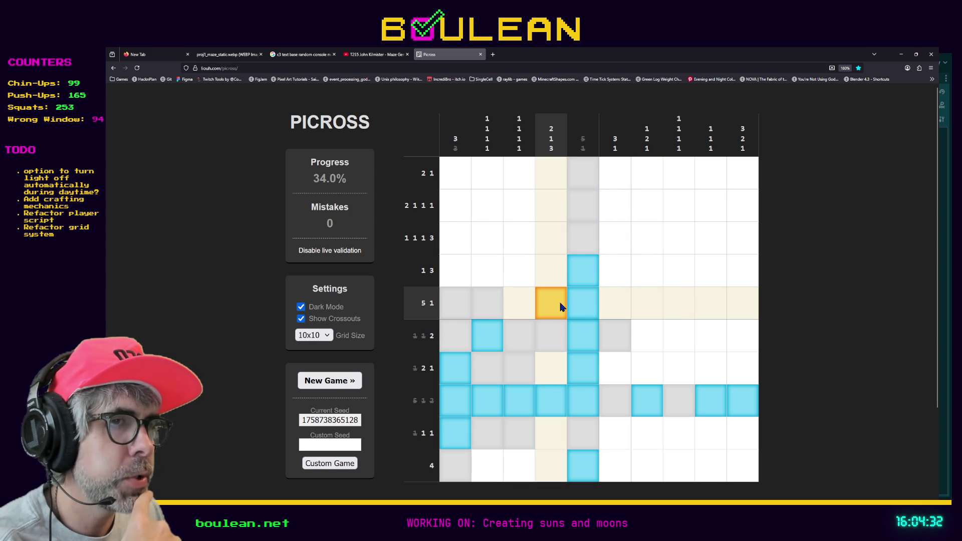
# Fill row 5's columns 6 and 7, then the first cell of row 2
pyautogui.click(609, 305)
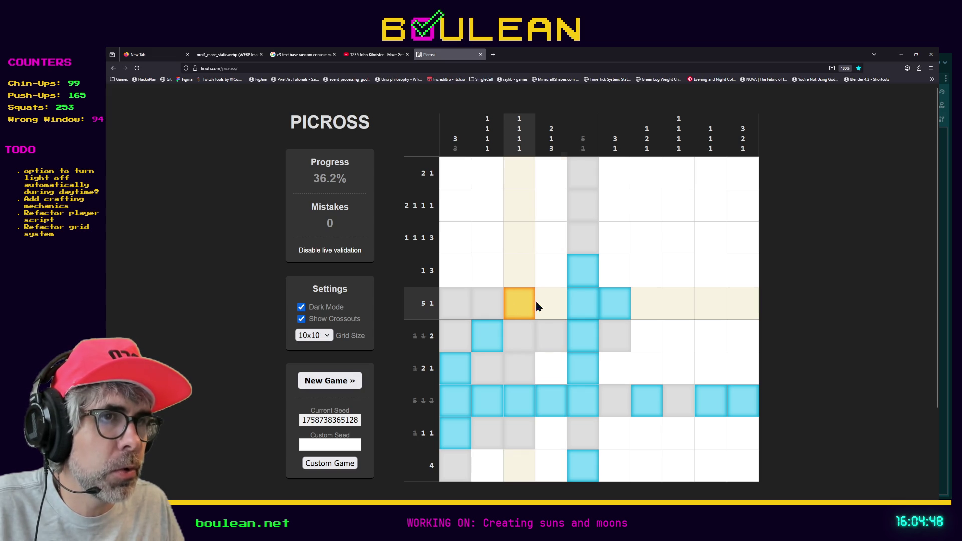
pyautogui.click(646, 306)
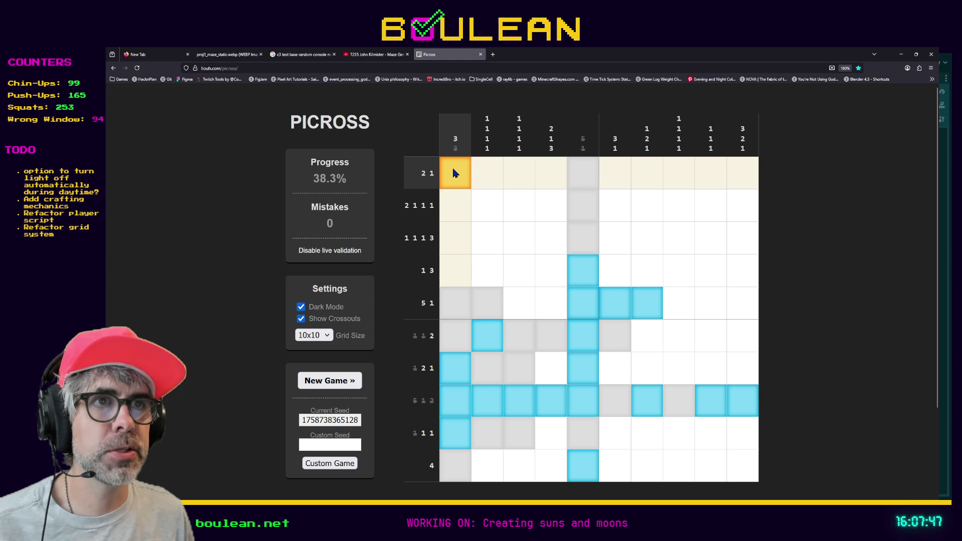
pyautogui.click(455, 213)
# Fill row 3 column 1 and row 2 column 2, cross out three neighbouring cells, and misfill row 4 column 2
pyautogui.click(456, 235)
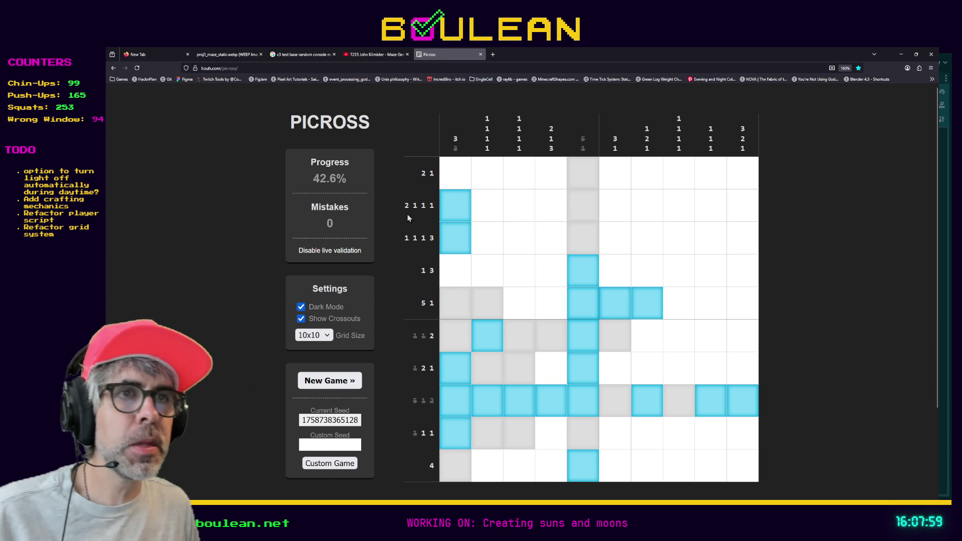
pyautogui.click(486, 213)
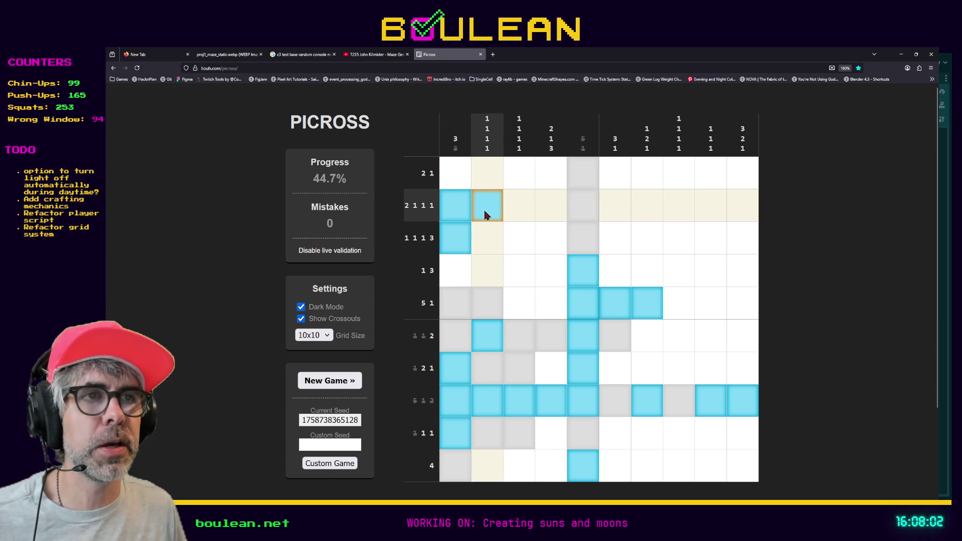
pyautogui.rightClick(518, 208)
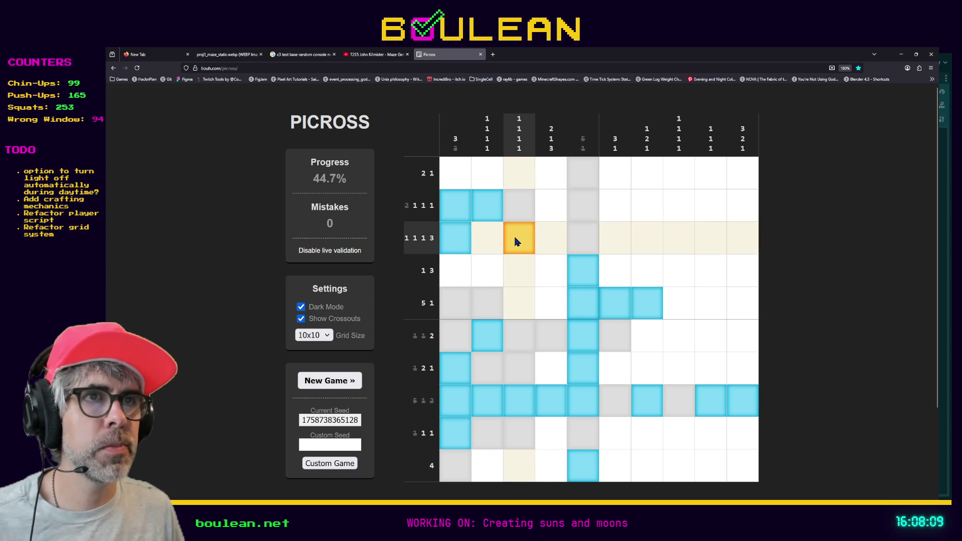
pyautogui.rightClick(492, 249)
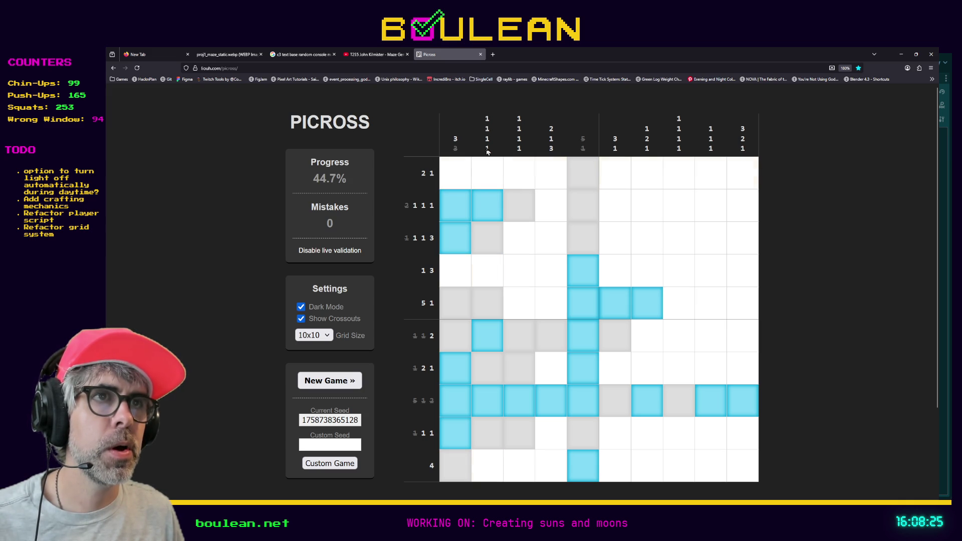
pyautogui.rightClick(492, 180)
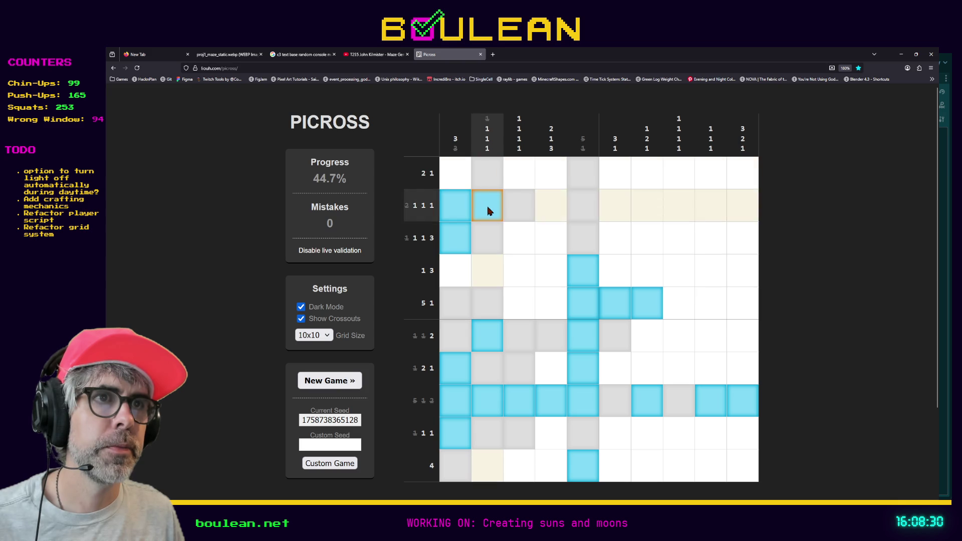
pyautogui.click(491, 275)
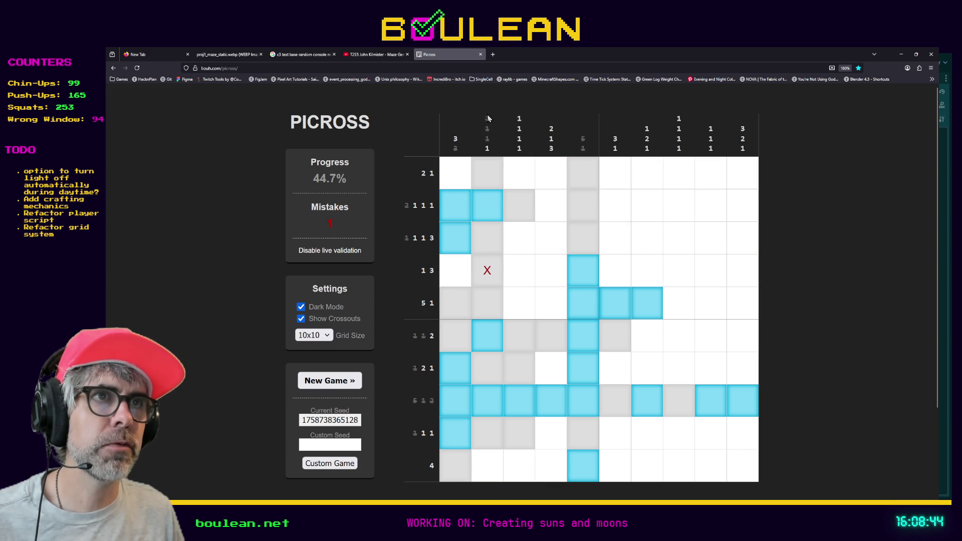
# Fill the bottom row's second cell in column 2
pyautogui.click(488, 461)
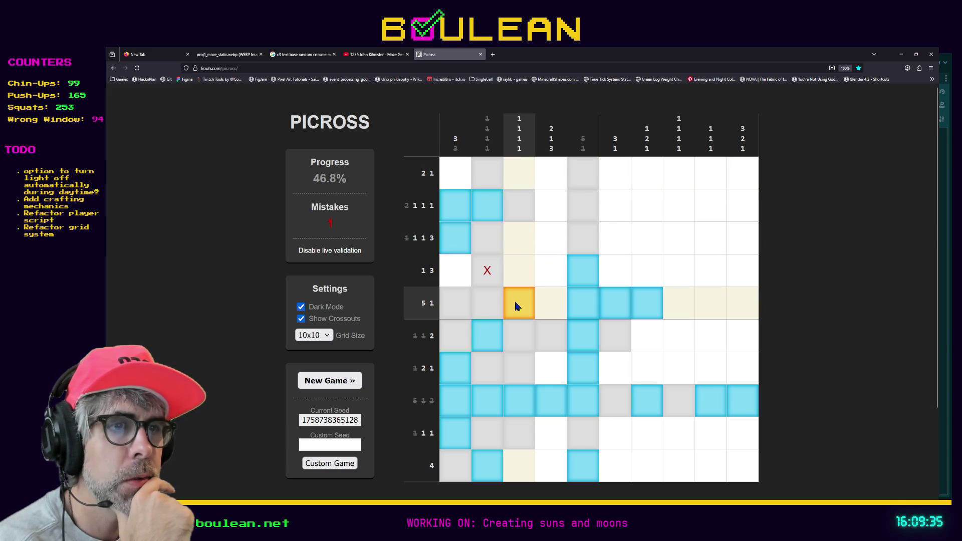
# Fill column 3's first, third and bottom cells, crossing out row 4 after a wrong row-5 guess
pyautogui.click(521, 172)
pyautogui.click(523, 235)
pyautogui.click(523, 301)
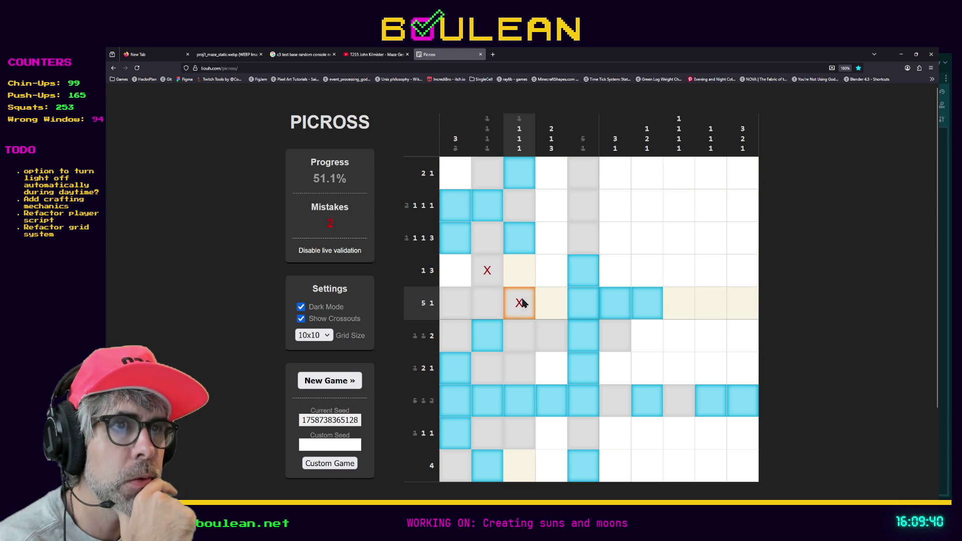
pyautogui.rightClick(527, 271)
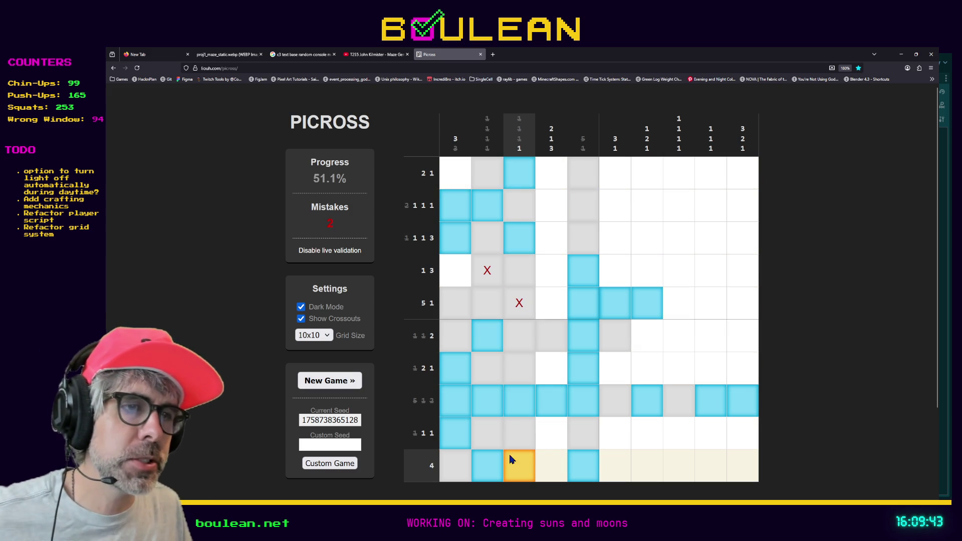
pyautogui.click(520, 465)
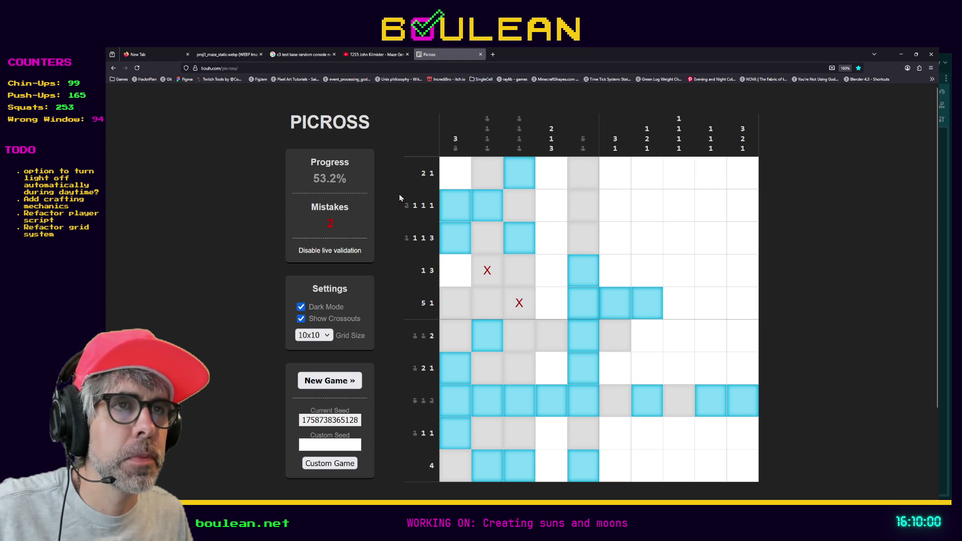
# Cross out the top-left cell and fill column 4's cells in rows 1 and 2
pyautogui.rightClick(455, 179)
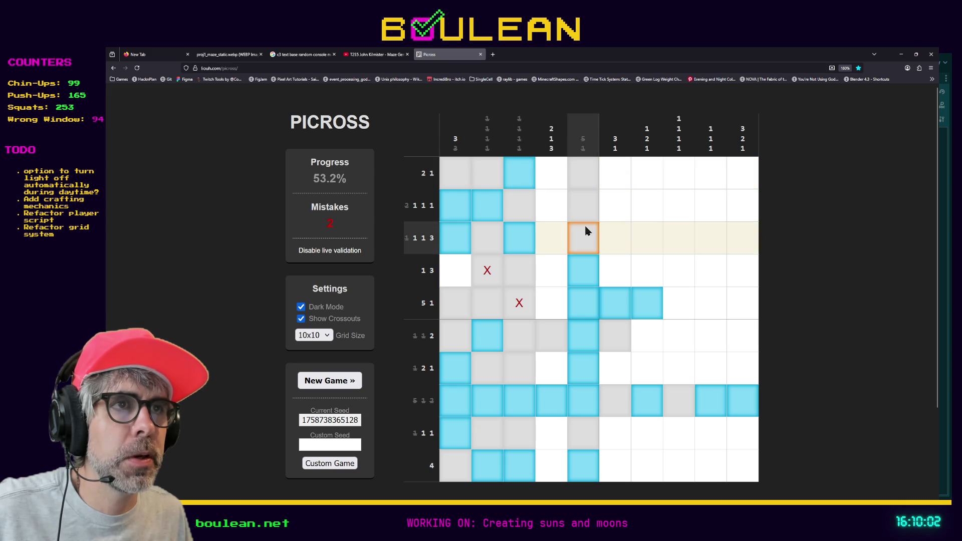
pyautogui.click(552, 180)
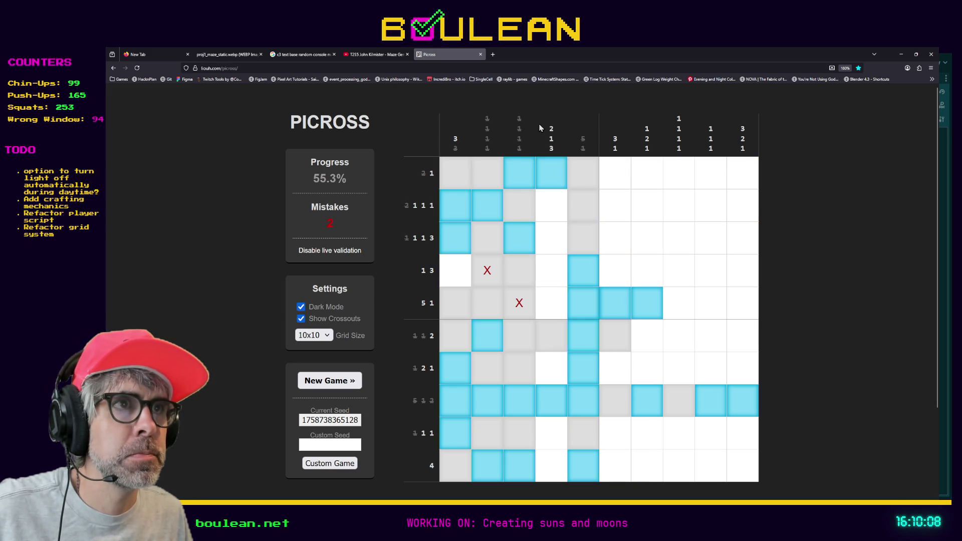
pyautogui.click(555, 208)
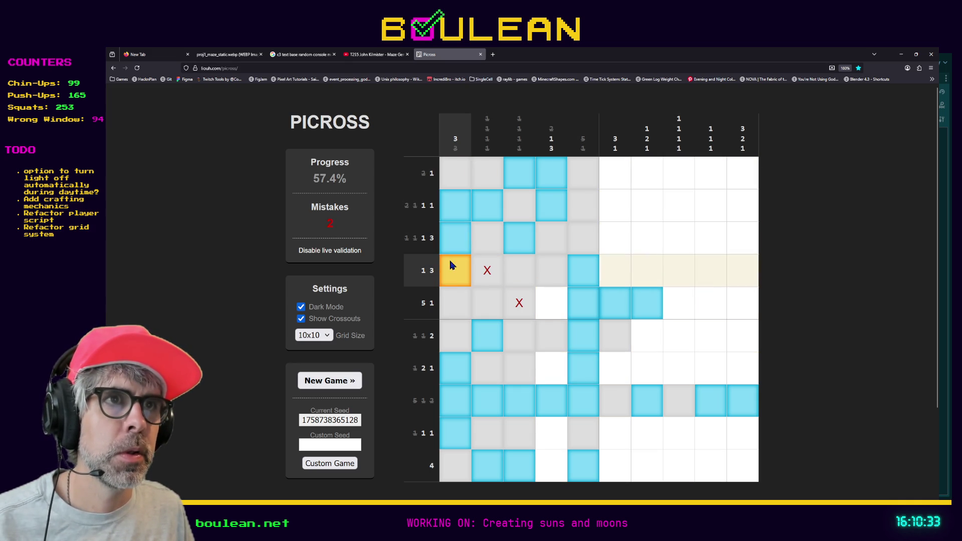
# Fill row 4's column 1 and columns 6–7, and row 3's columns 6 and 8–10, crossing out column 7
pyautogui.click(448, 283)
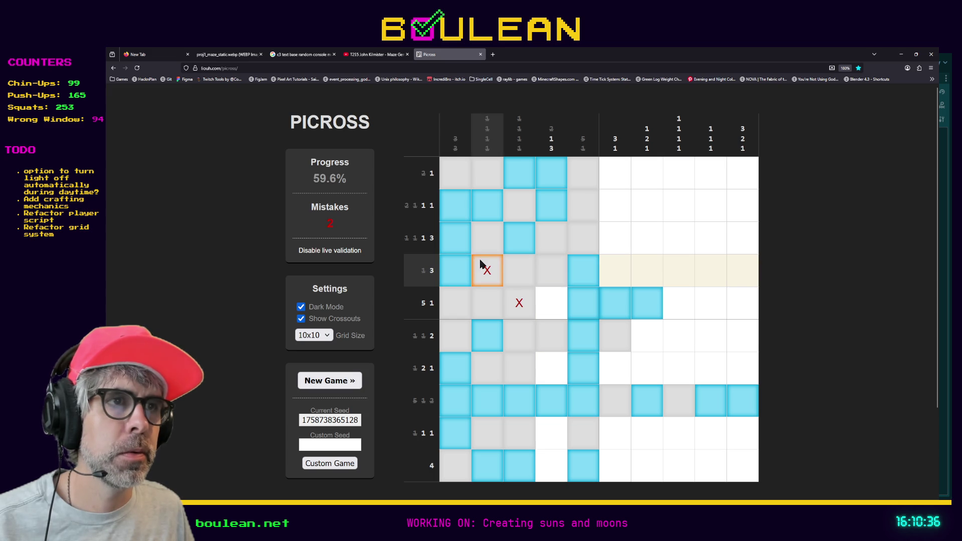
pyautogui.moveTo(615, 273); pyautogui.dragTo(736, 281)
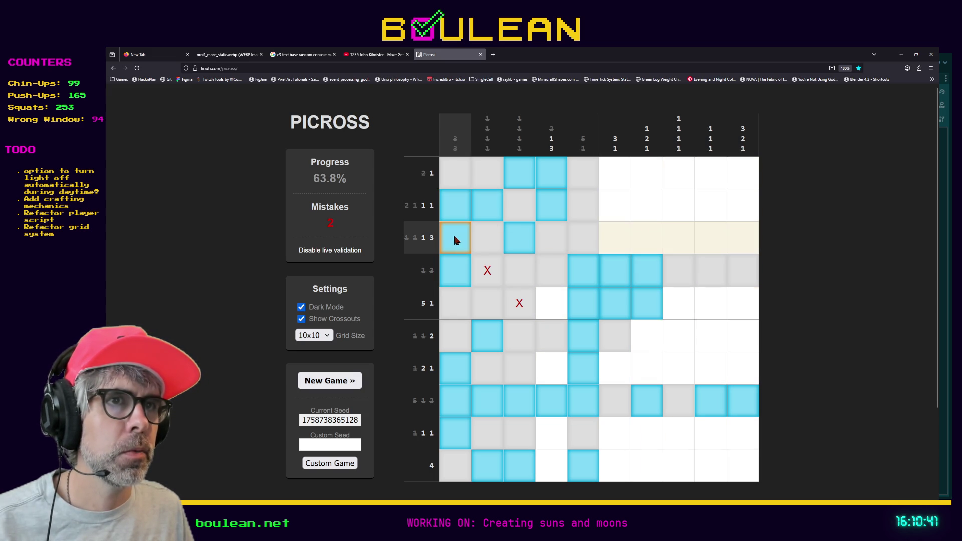
pyautogui.click(617, 242)
pyautogui.moveTo(676, 240); pyautogui.dragTo(744, 235)
pyautogui.rightClick(651, 243)
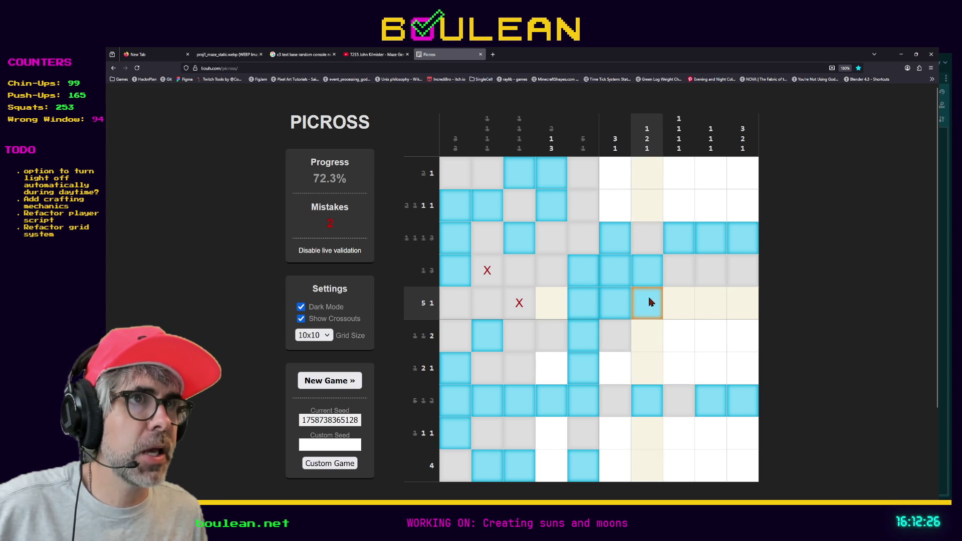
# Fill row 5's columns 4, 8, 10 and row 10 column 4; cross out row 7 column 4 and row 10 columns 6–10
pyautogui.click(742, 303)
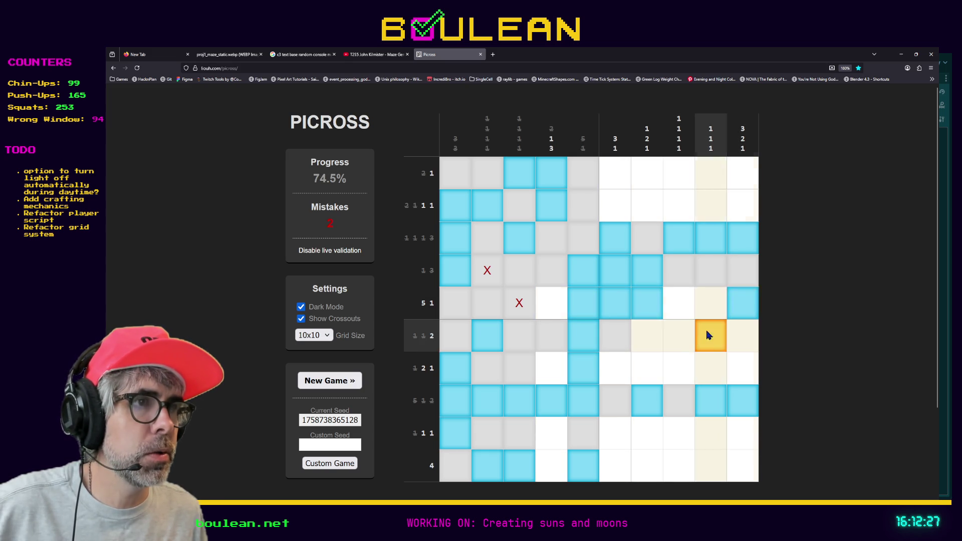
pyautogui.click(681, 313)
pyautogui.click(551, 307)
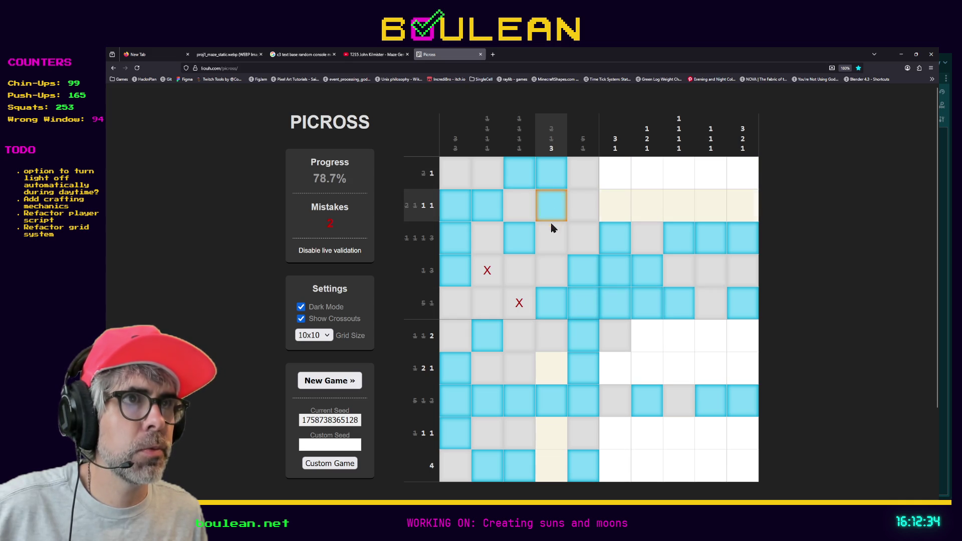
pyautogui.click(551, 461)
pyautogui.rightClick(560, 368)
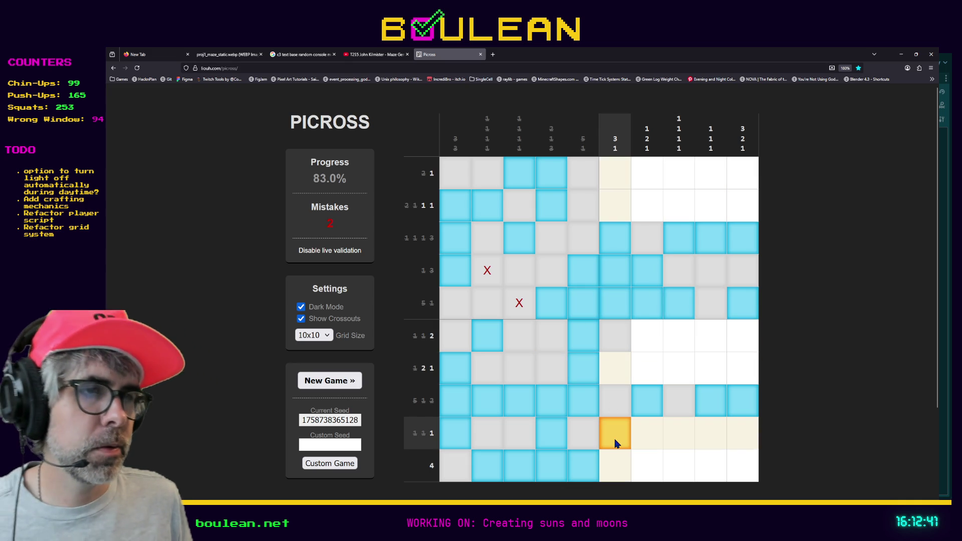
pyautogui.moveTo(615, 468); pyautogui.dragTo(743, 481)
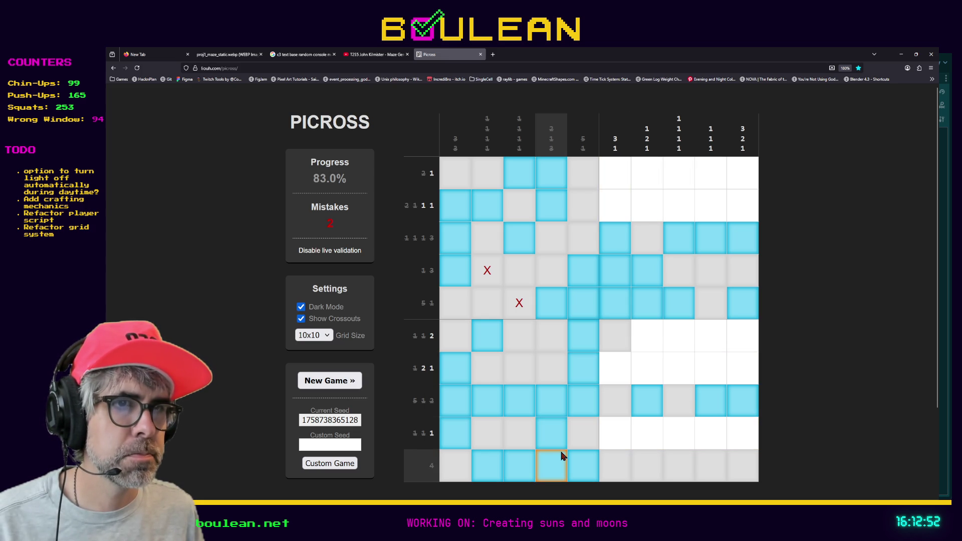
# Fill row 7 column 6 and cross out column 7 rows 6, 7, 9 and column 6 rows 1, 2, 9
pyautogui.click(620, 377)
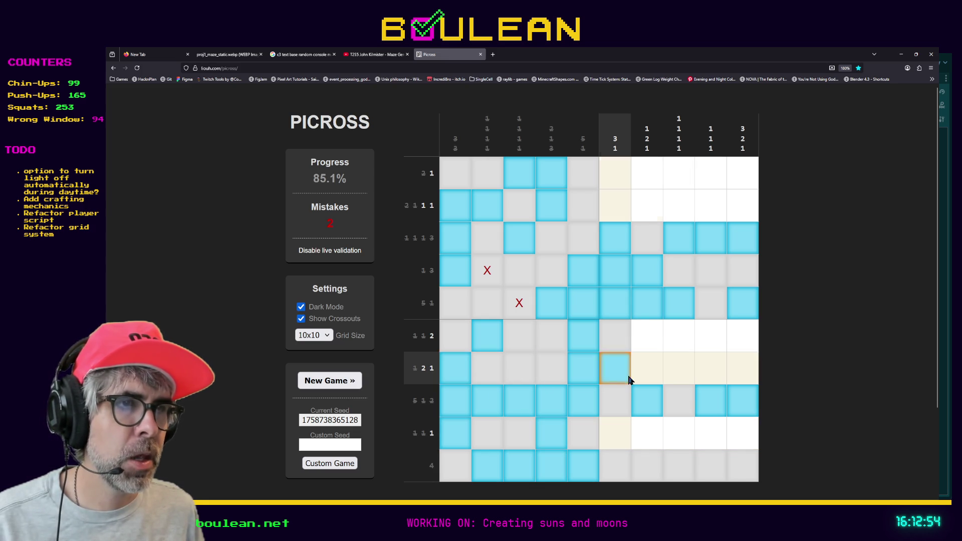
pyautogui.rightClick(650, 373)
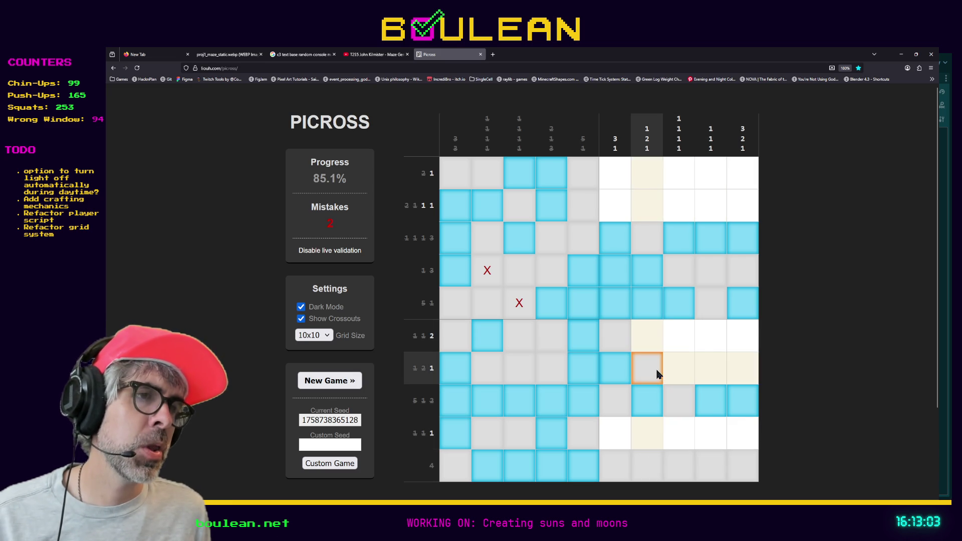
pyautogui.rightClick(650, 440)
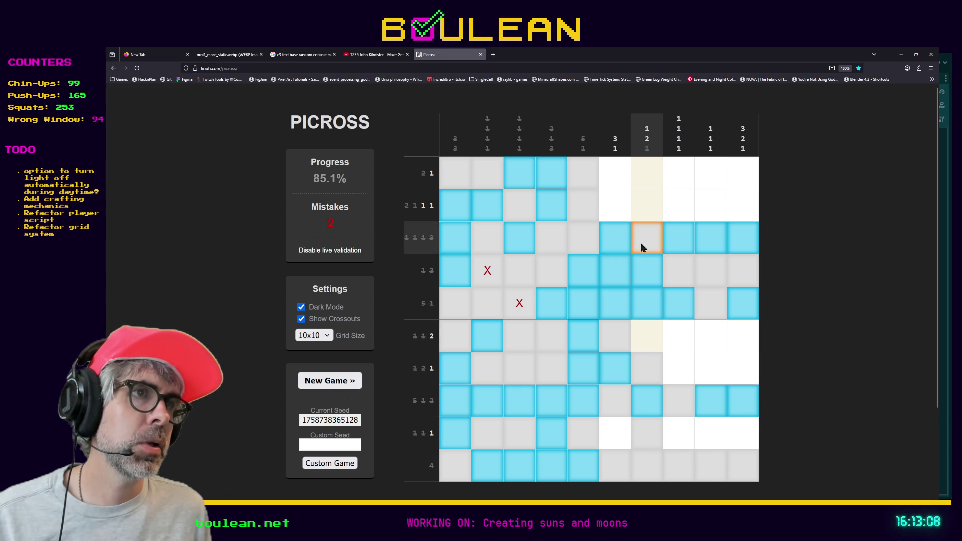
pyautogui.rightClick(646, 349)
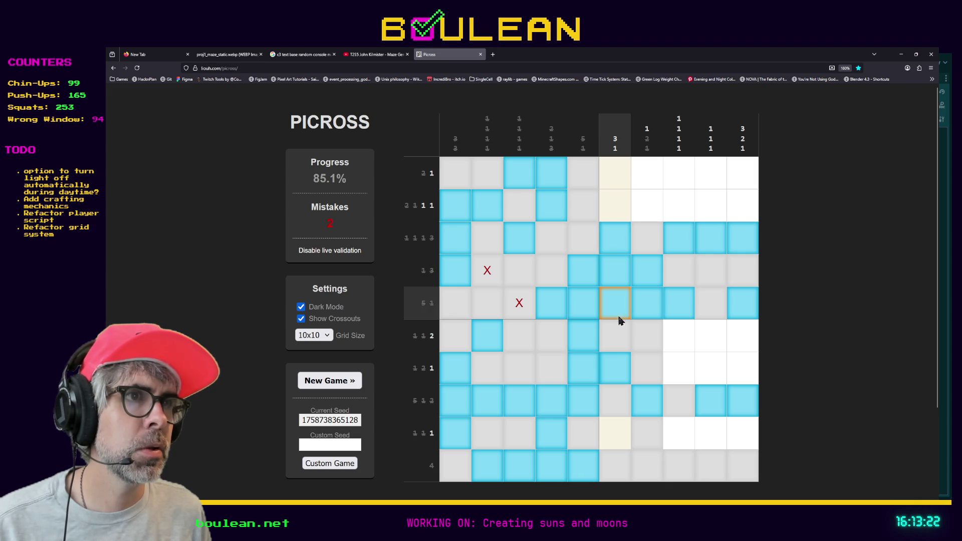
pyautogui.moveTo(615, 206); pyautogui.dragTo(619, 171)
pyautogui.click(613, 435)
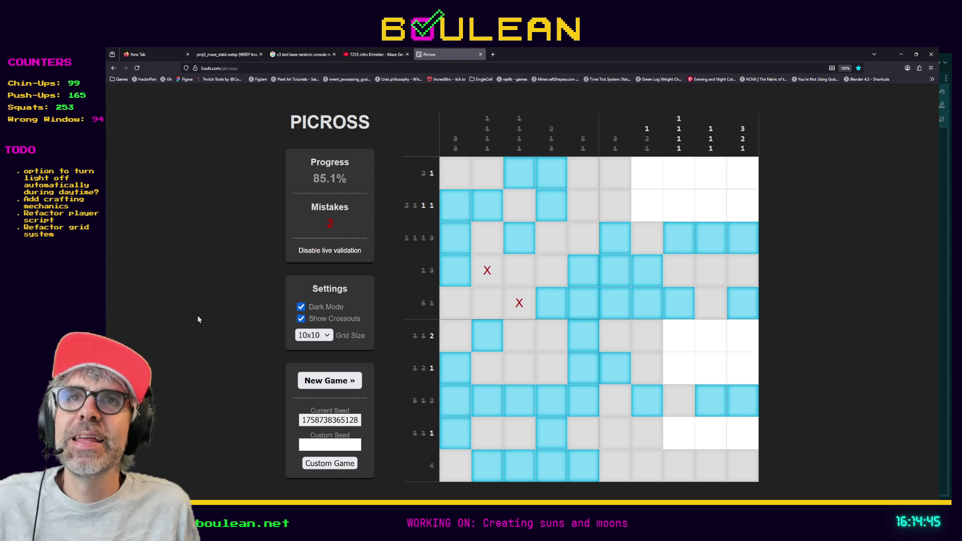
pyautogui.scroll(-3, 198, 316)
pyautogui.scroll(3, 198, 317)
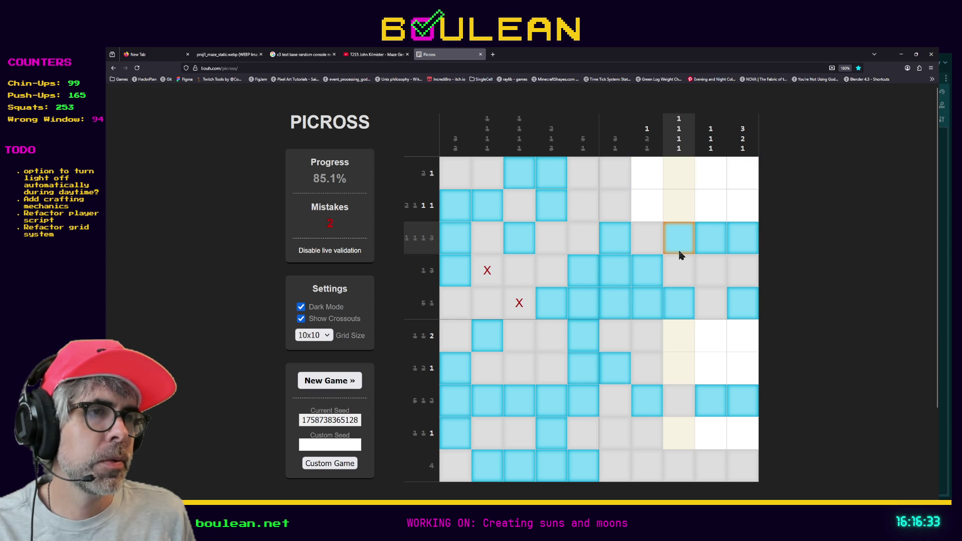
# Fill row 7 column 8 and column 10's rows 1, 2 and 6, crossing out row 2 column 9
pyautogui.click(680, 368)
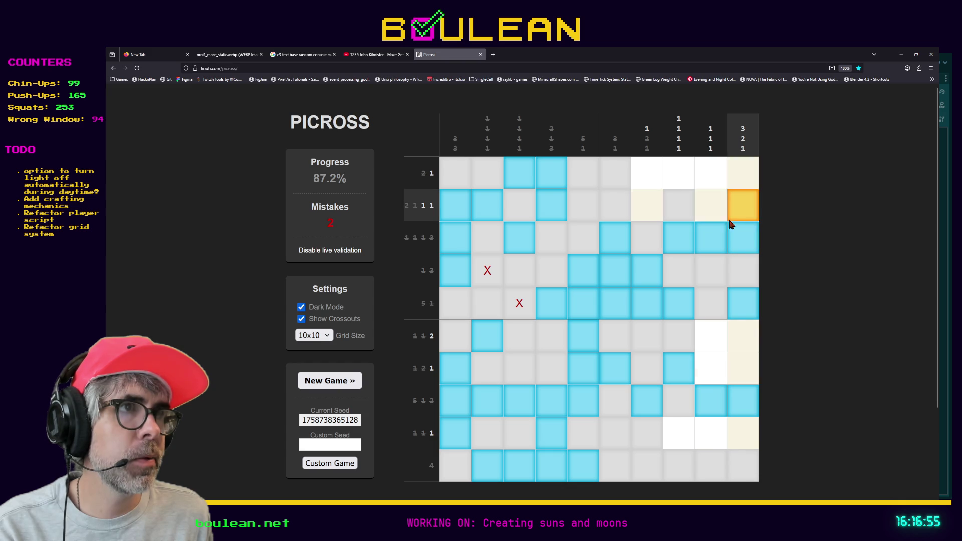
pyautogui.rightClick(712, 206)
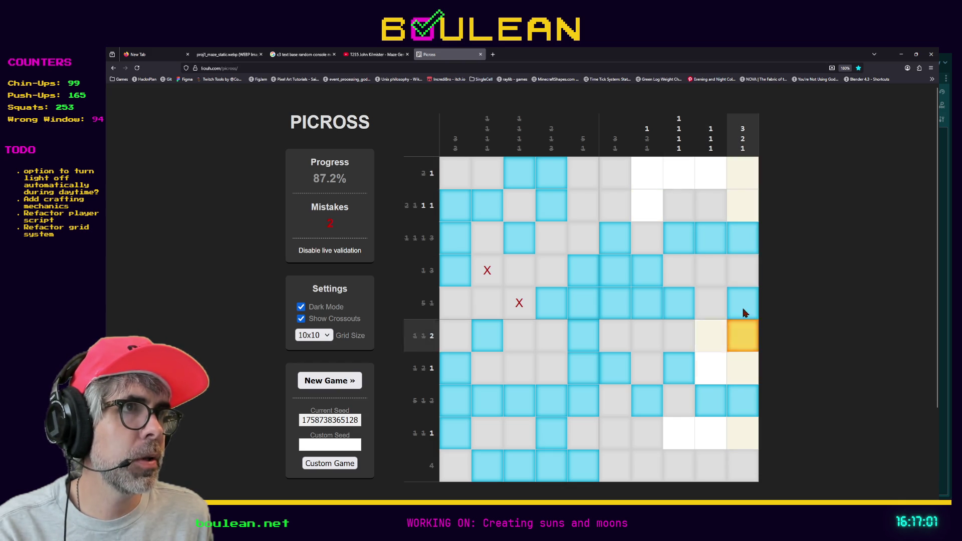
pyautogui.click(742, 173)
pyautogui.click(744, 204)
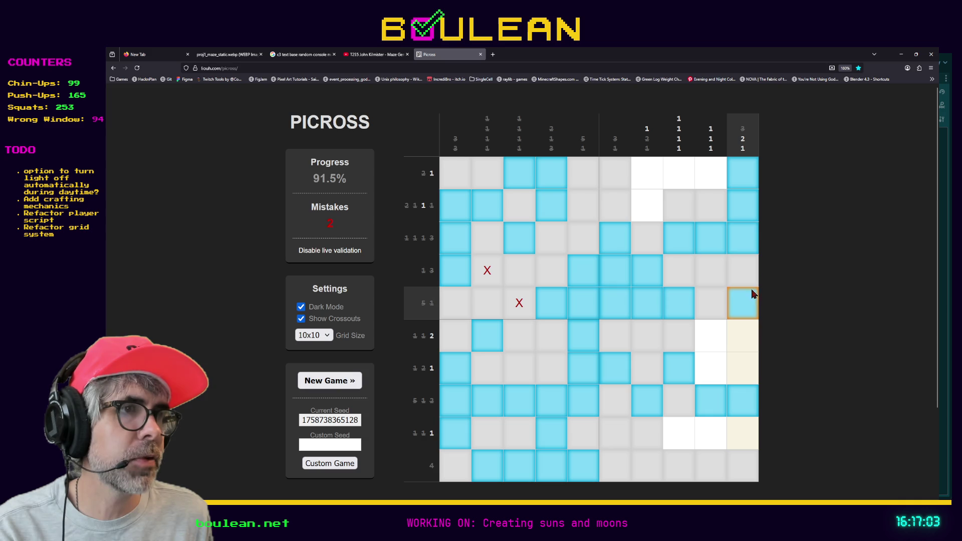
pyautogui.click(743, 348)
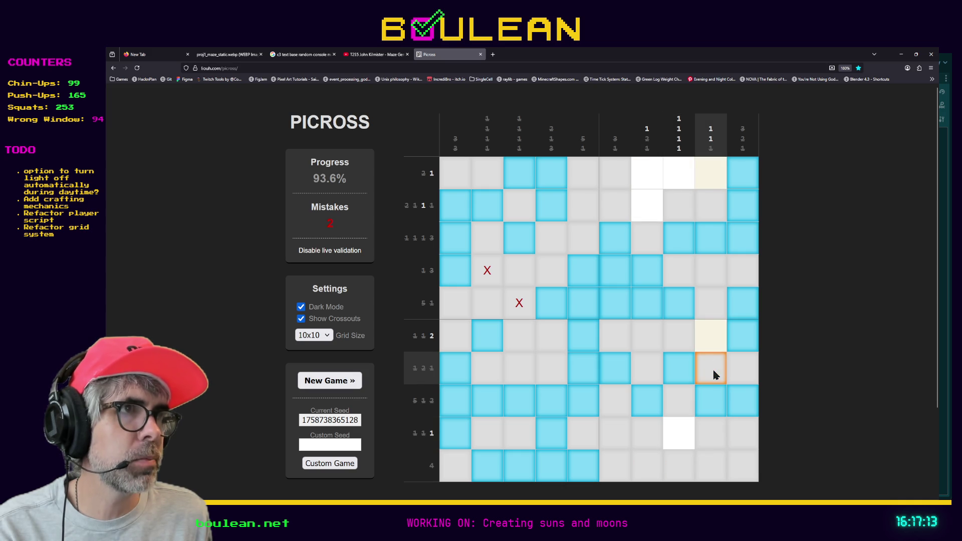
# Fill row 6 column 9, row 9 column 8 and the final square, after a wrong guess at row 1 column 9
pyautogui.click(711, 334)
pyautogui.click(711, 181)
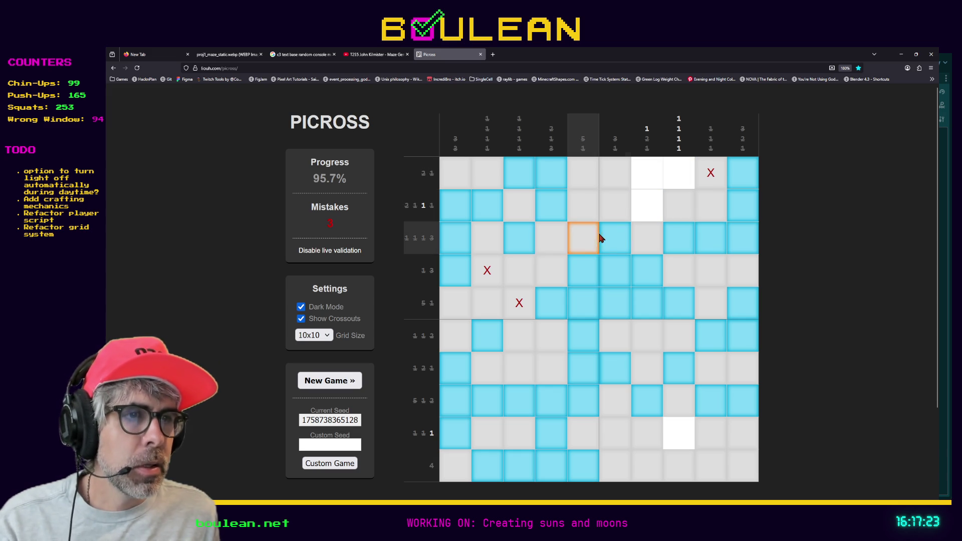
pyautogui.click(671, 436)
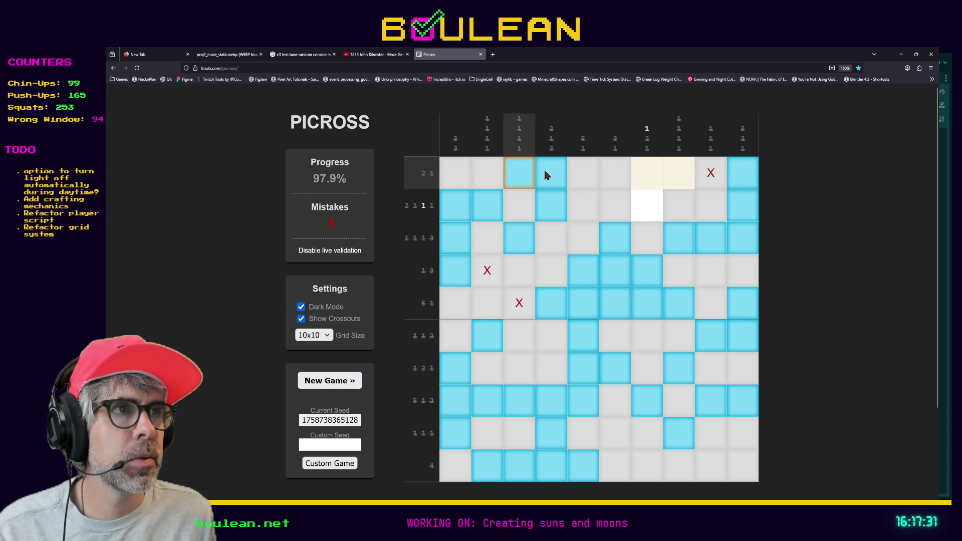
pyautogui.click(647, 211)
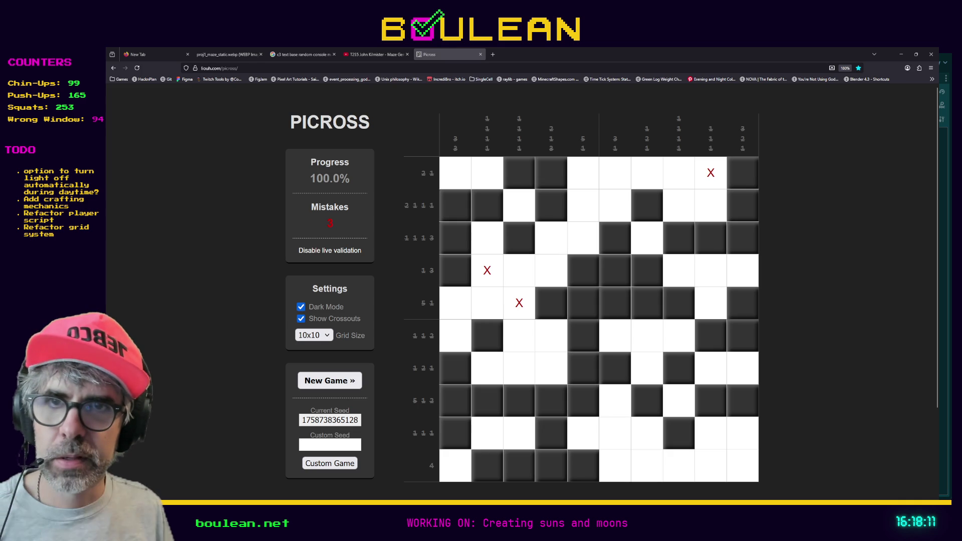
# Switch from Picross back to the Godot editor, where weighted_item_res.gd is open
pyautogui.hotkey('alt', 'Tab')
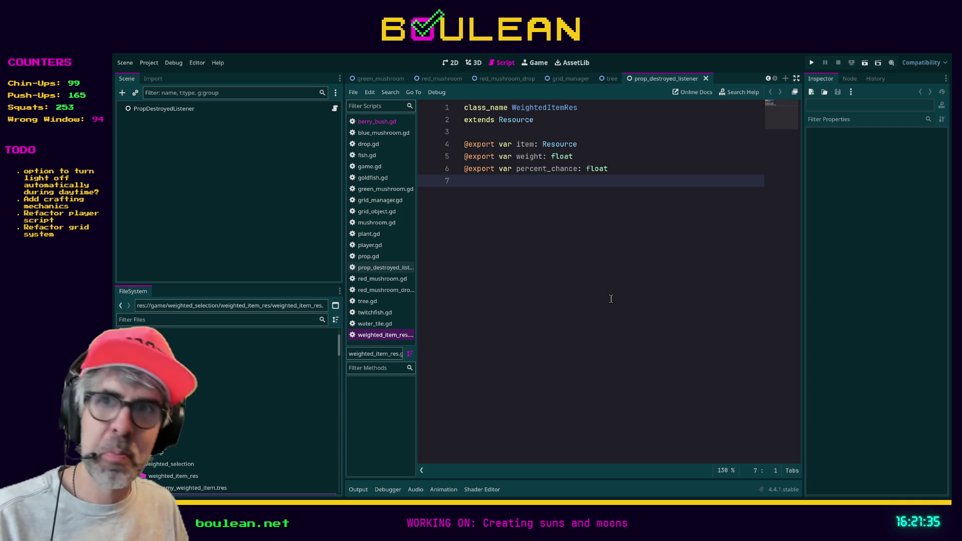
# Run the roguelike project with F5 to start a playtest
pyautogui.press('F5')
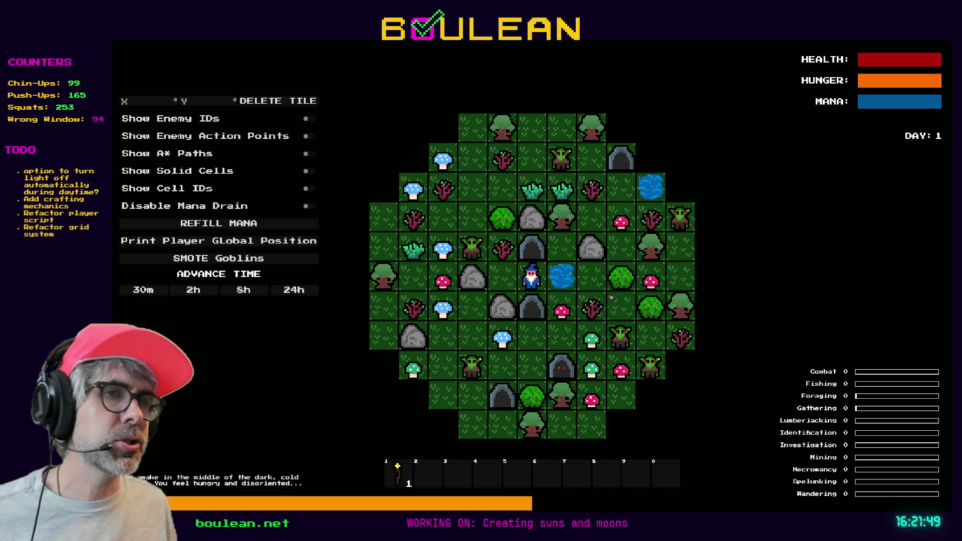
# Beat the goblin above the wizard into a gravestone and collect its souls
pyautogui.scroll(2, 610, 297)
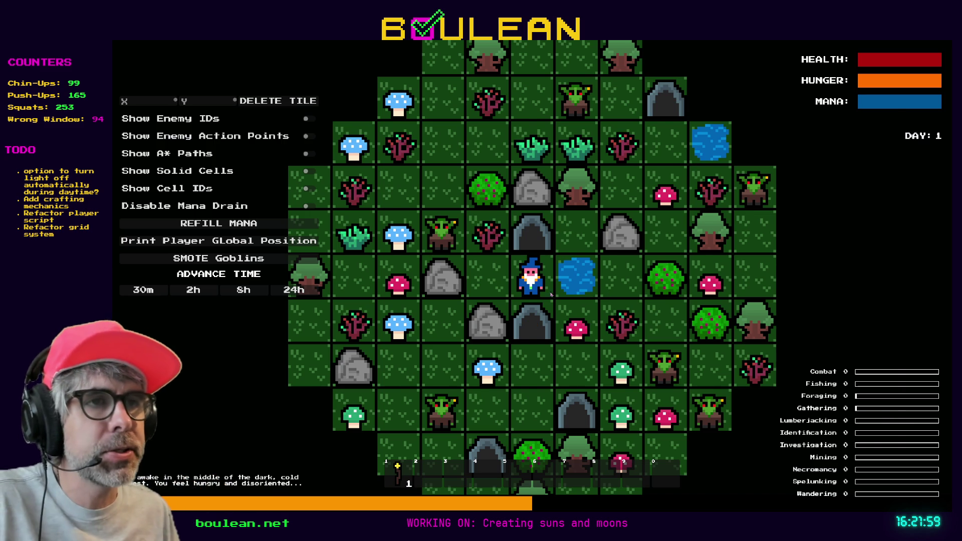
pyautogui.scroll(2, 561, 295)
pyautogui.press('Left')
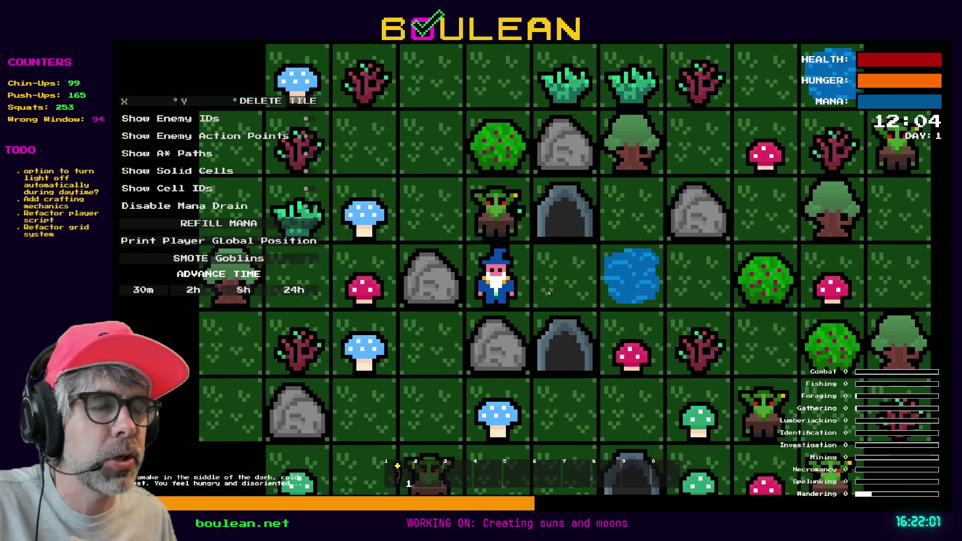
pyautogui.press('Up')
pyautogui.press('Up')
pyautogui.press('Up')
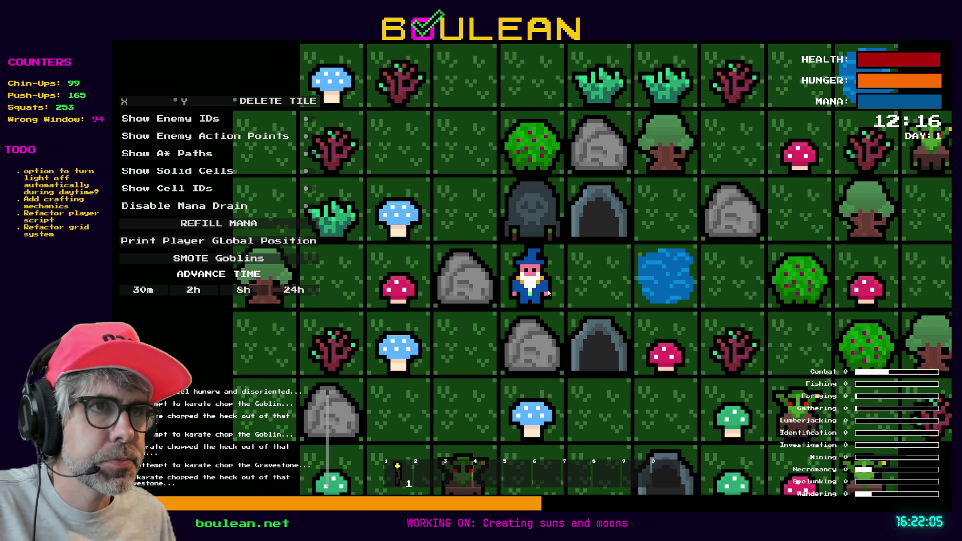
pyautogui.press('Up')
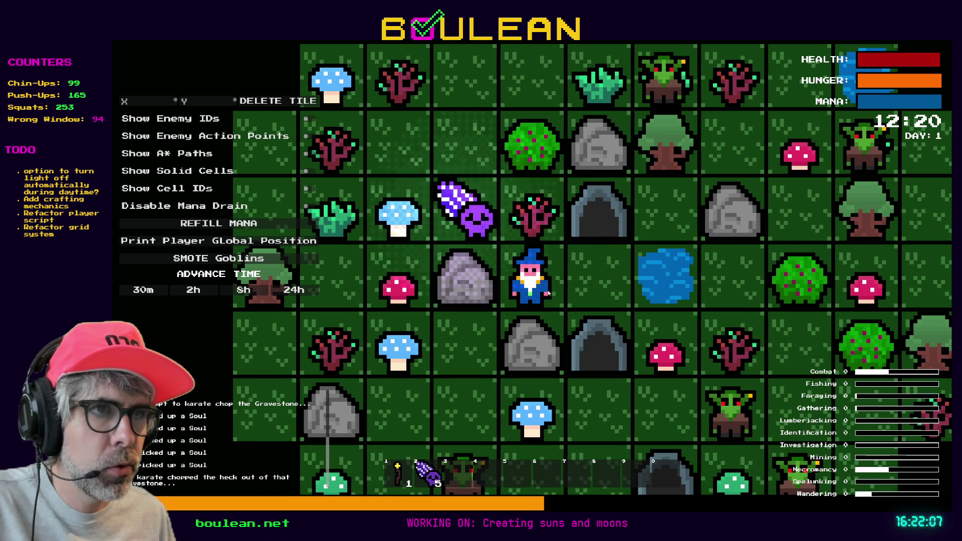
pyautogui.press('Left')
pyautogui.press('Up')
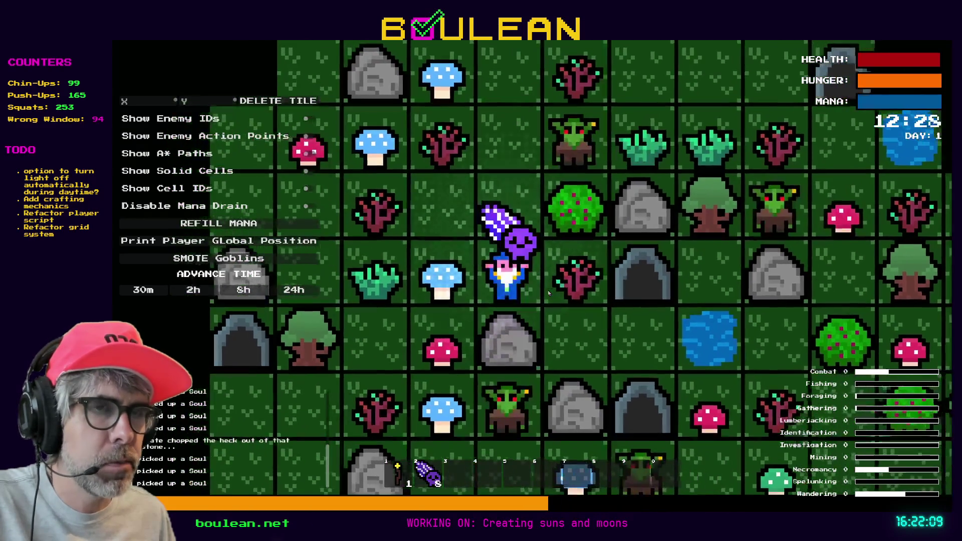
# Fight the next goblin, then smite all goblins off the map with SMOTE Goblins
pyautogui.press('Left')
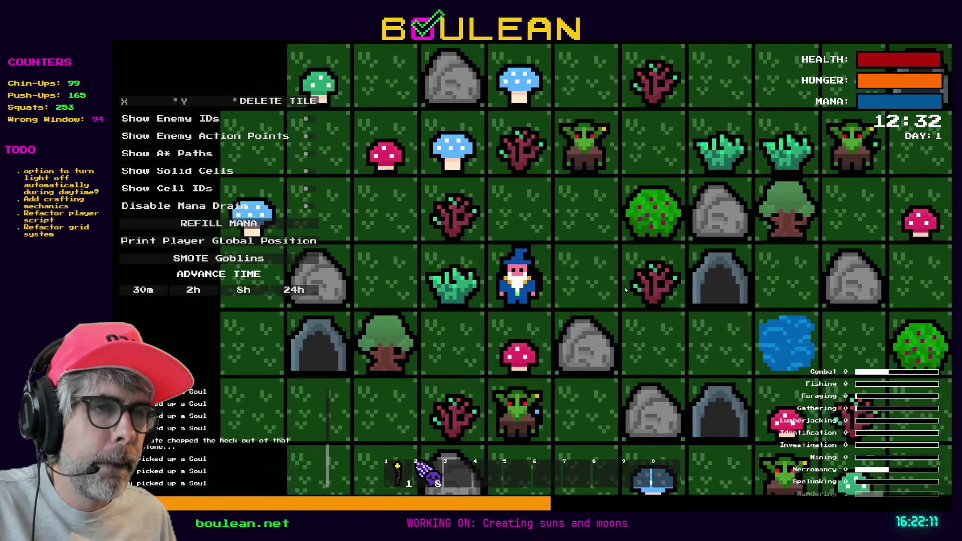
pyautogui.press('Down')
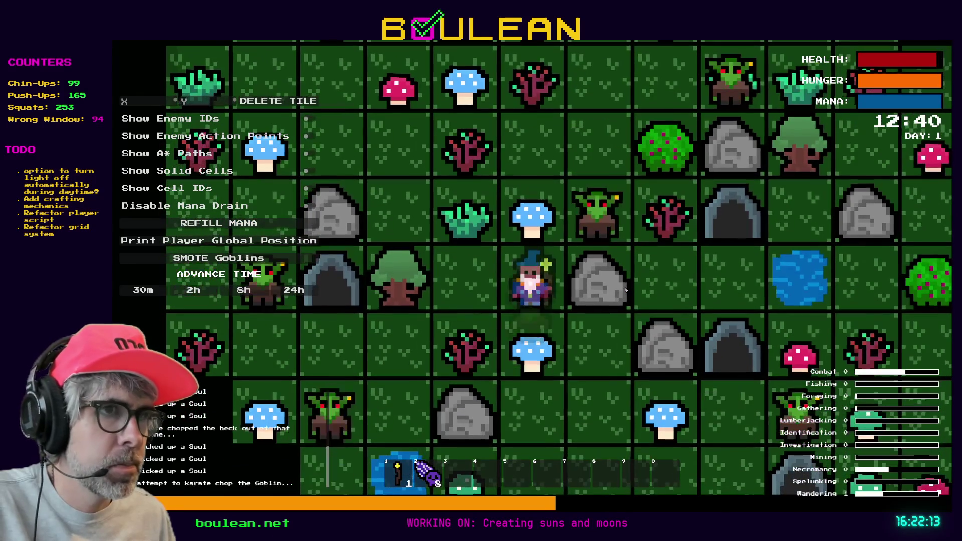
pyautogui.press('Up')
pyautogui.press('Up')
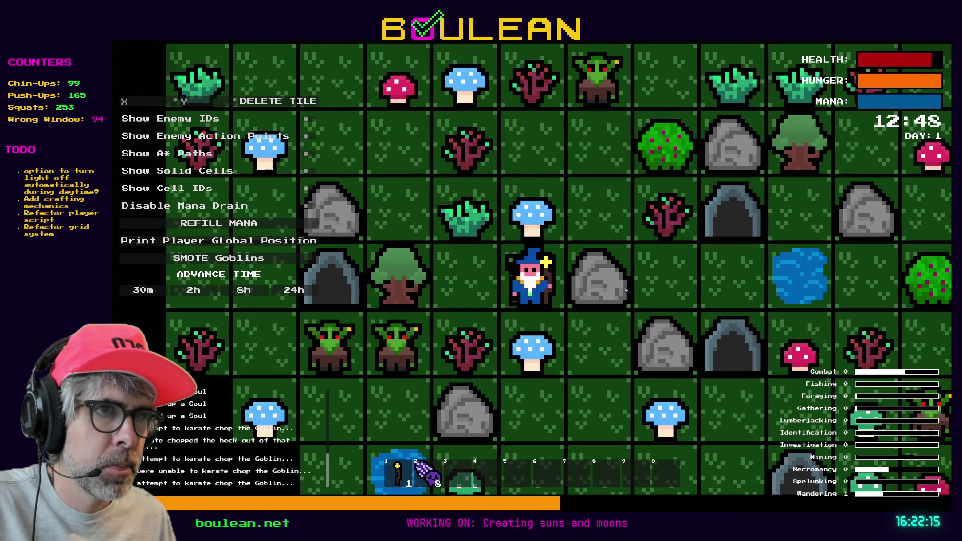
pyautogui.press('Up')
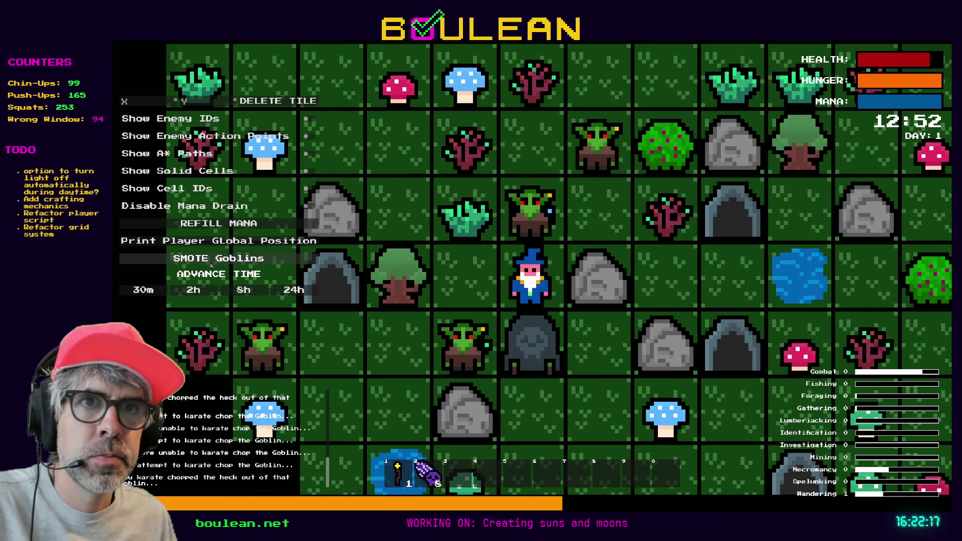
pyautogui.click(211, 258)
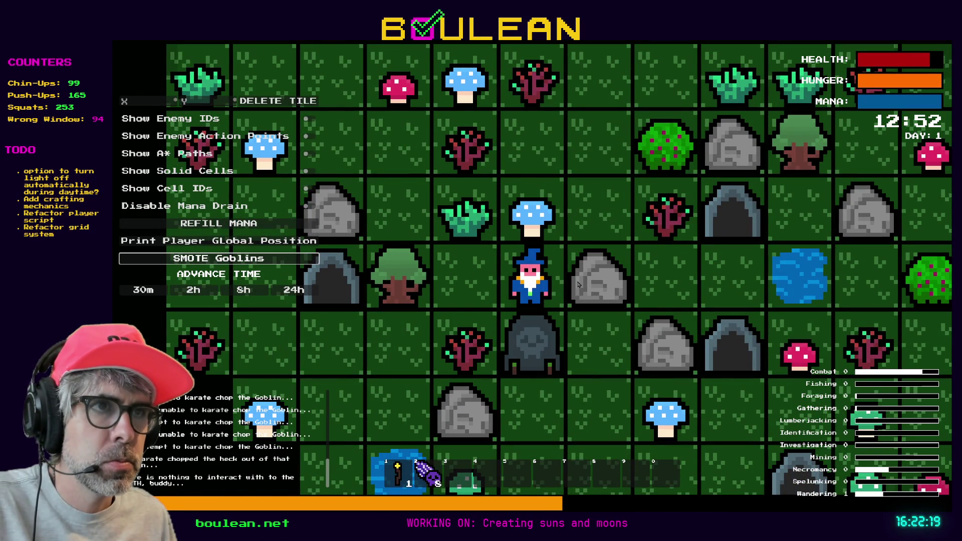
# Chop the red, blue and green mushrooms and break a gravestone, then stop the game
pyautogui.press('Left')
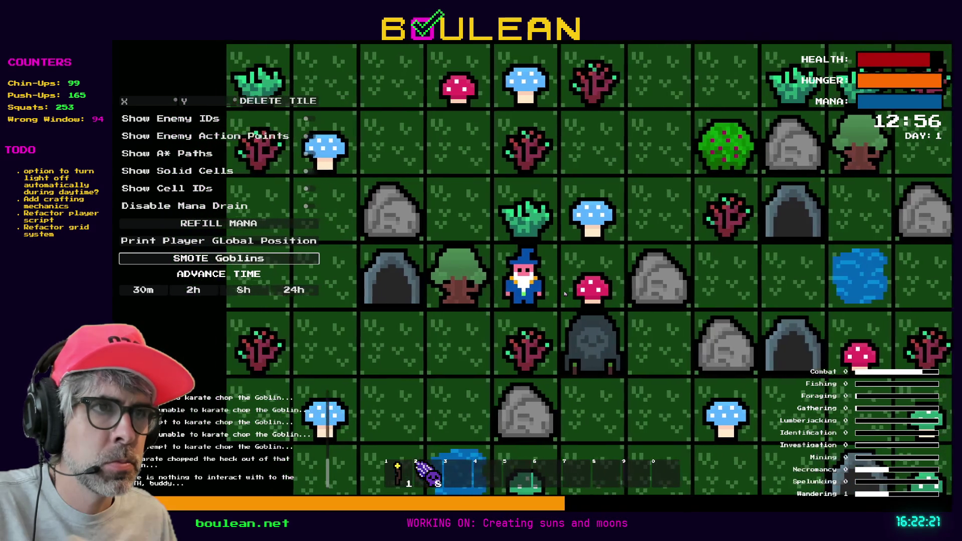
pyautogui.press('Right')
pyautogui.press('Down')
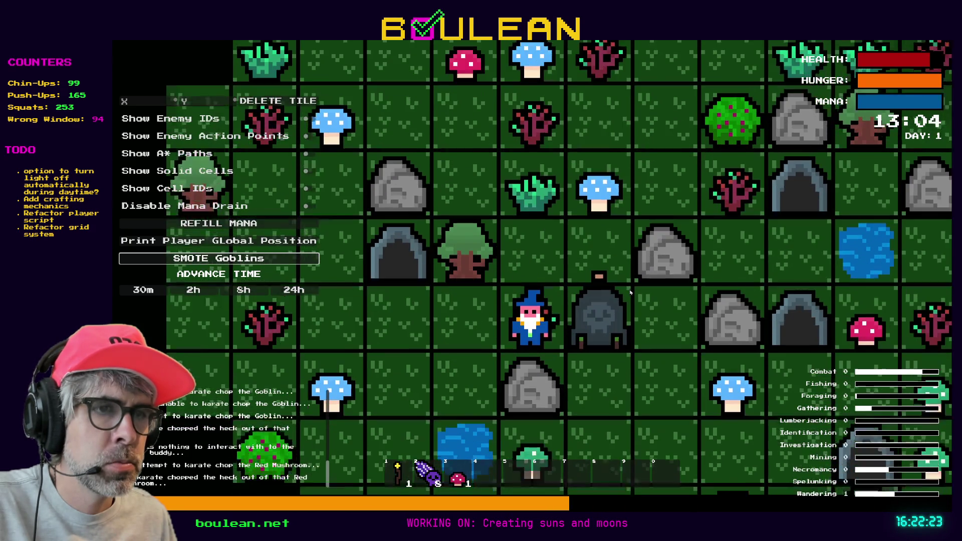
pyautogui.press('Right')
pyautogui.press('Right')
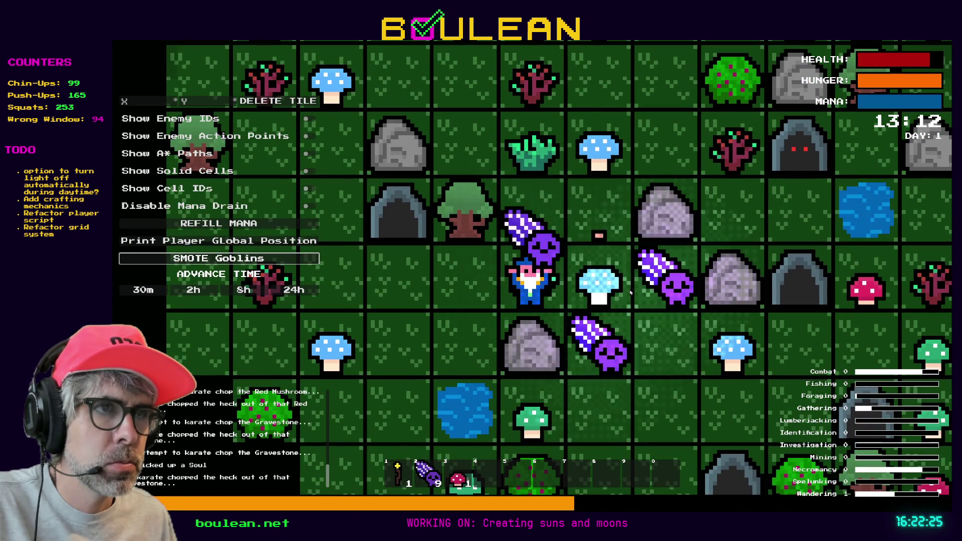
pyautogui.press('Right')
pyautogui.press('Right')
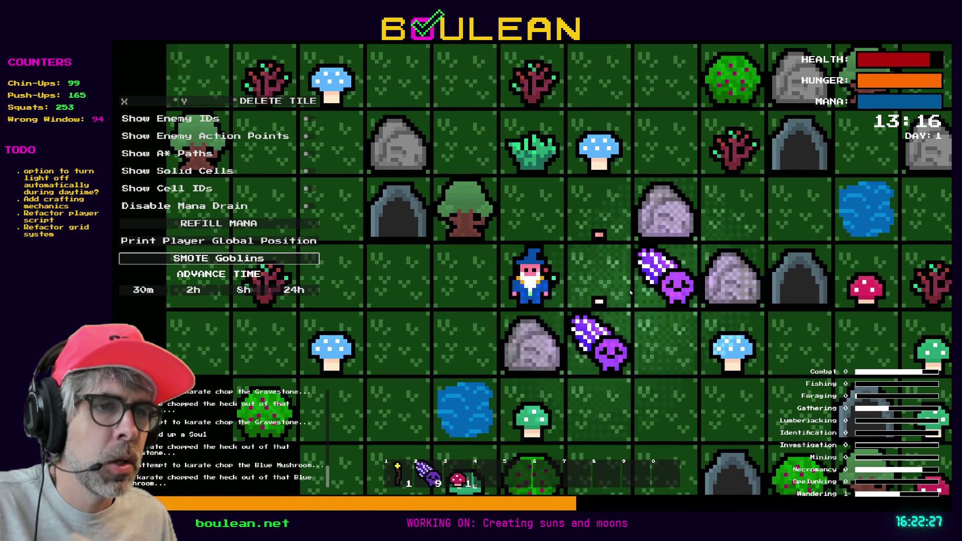
pyautogui.press('Right')
pyautogui.press('Right')
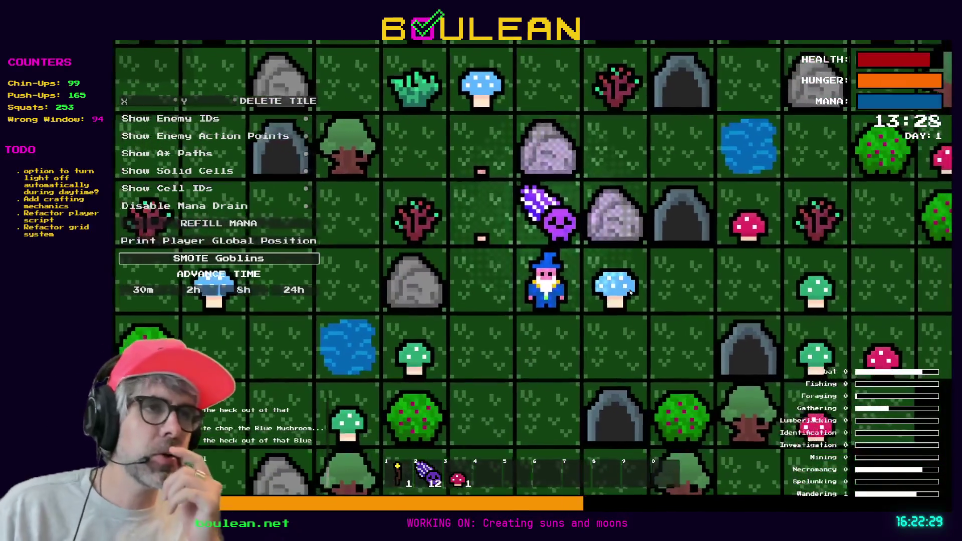
pyautogui.press('Down')
pyautogui.press('Down')
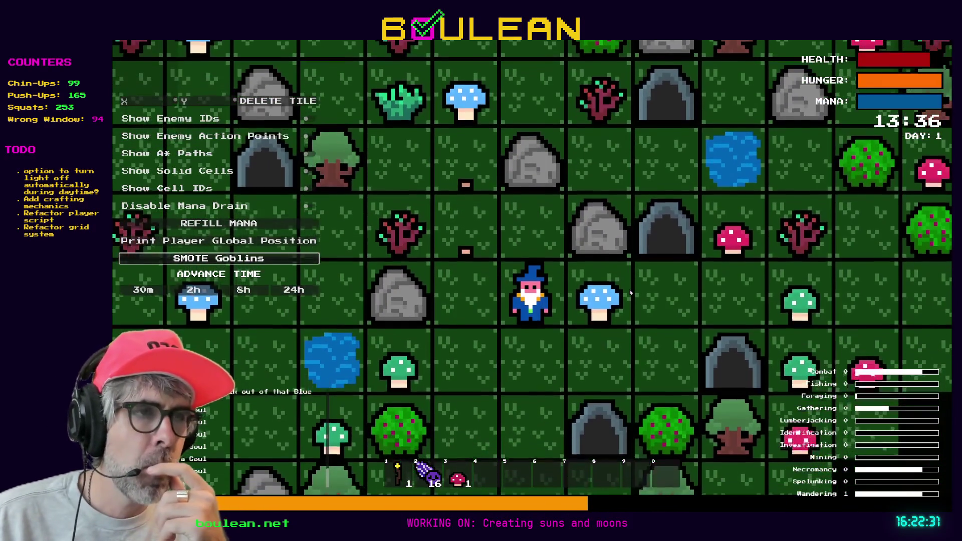
pyautogui.press('Right')
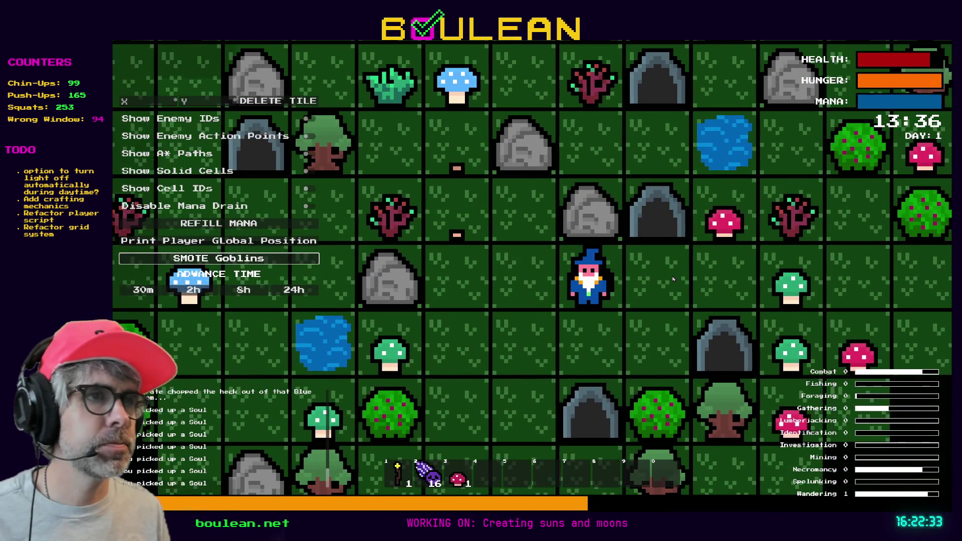
pyautogui.press('Right')
pyautogui.press('Right')
pyautogui.press('Right')
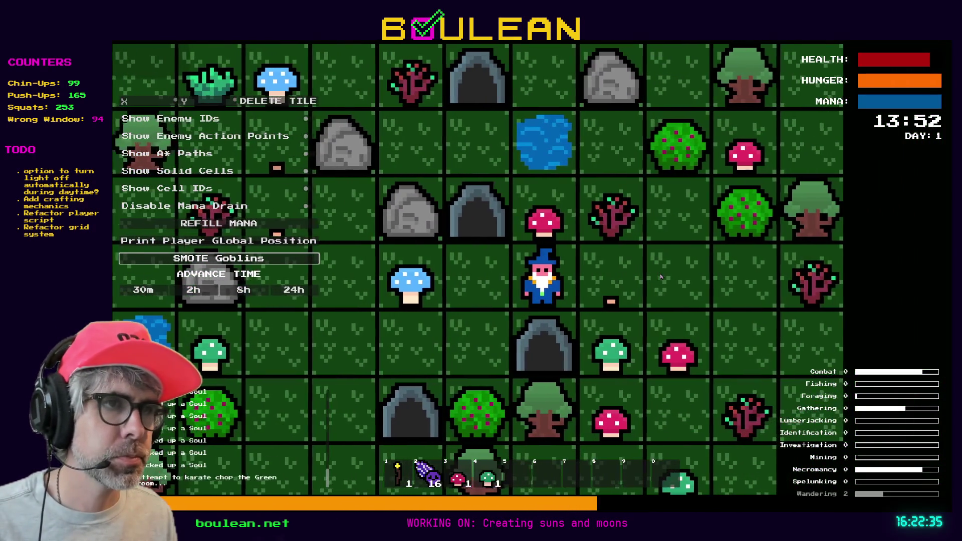
pyautogui.press('Left')
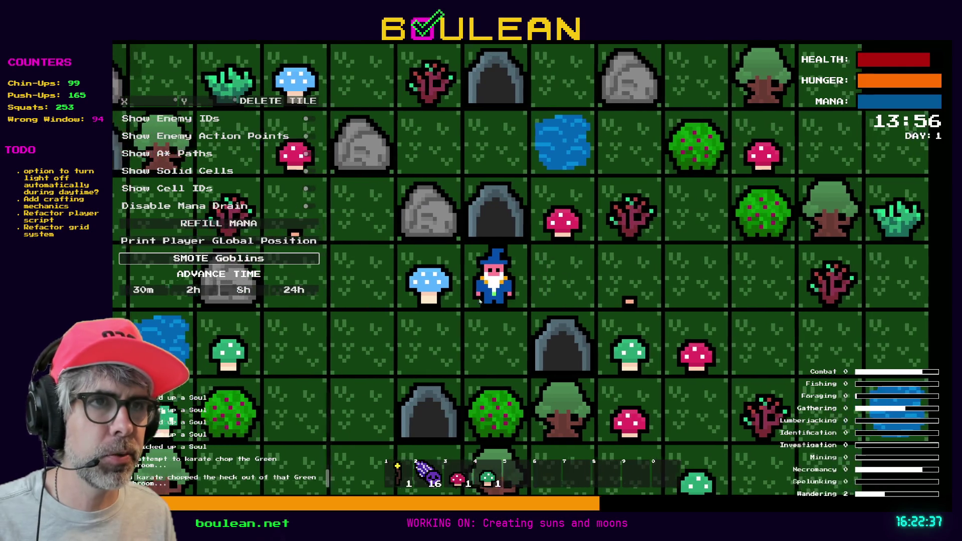
pyautogui.press('F8')
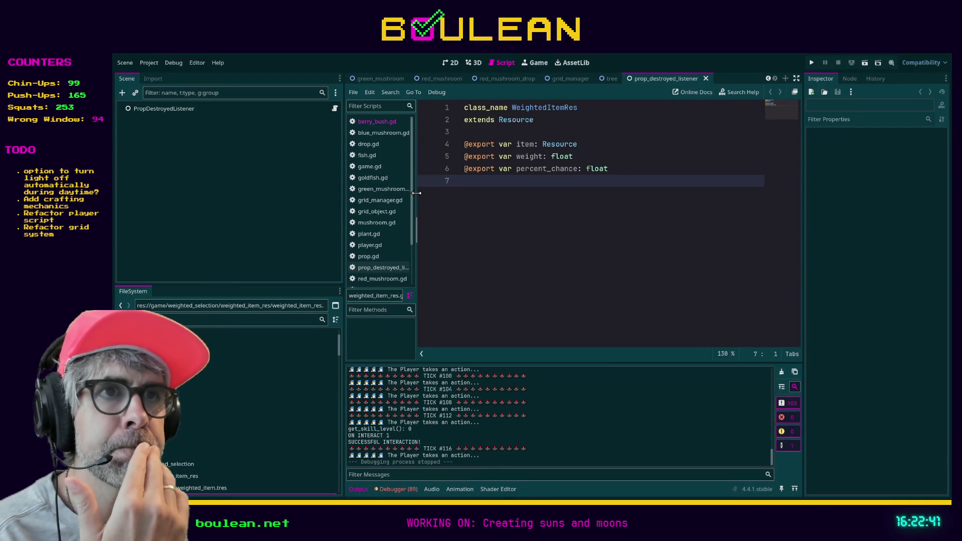
# Drag the script-list splitter right so the file names beside WeightedItemRes are readable
pyautogui.moveTo(416, 193); pyautogui.dragTo(433, 194)
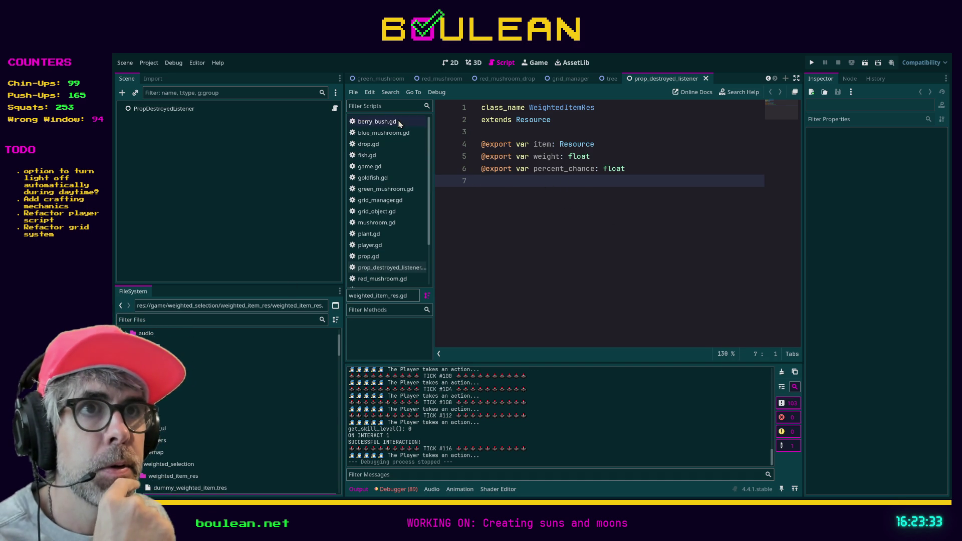
# Open berry_bush.gd and scroll through its interact and regrow code
pyautogui.click(380, 122)
pyautogui.scroll(1, 658, 222)
pyautogui.scroll(-3, 658, 222)
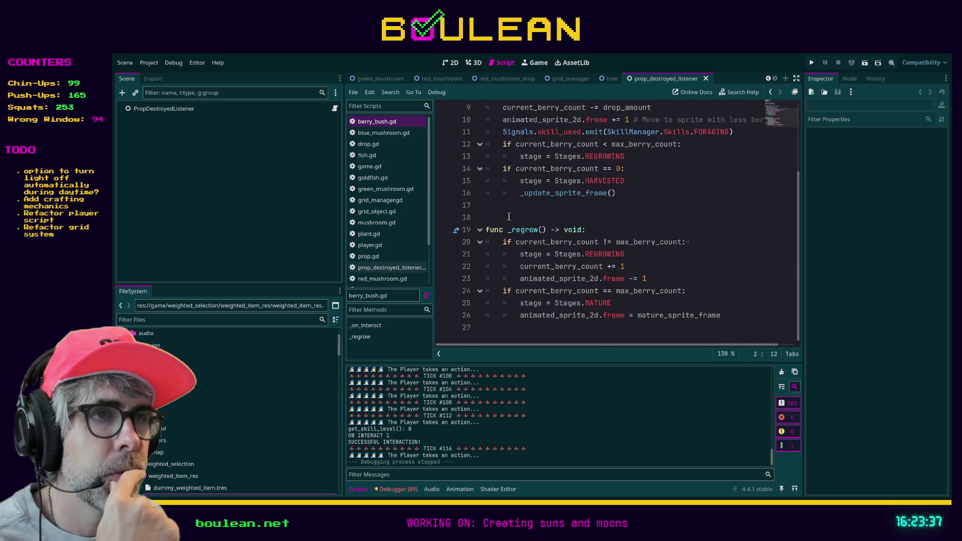
pyautogui.scroll(2, 529, 235)
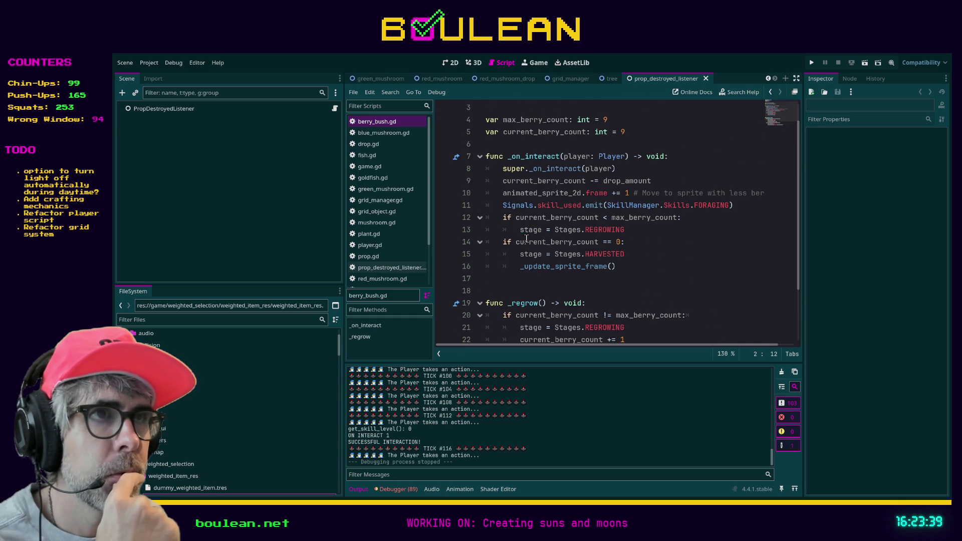
# Open player.gd, scroll to the beard-growing functions, and search the script for 'drop'
pyautogui.click(369, 245)
pyautogui.scroll(-1, 493, 239)
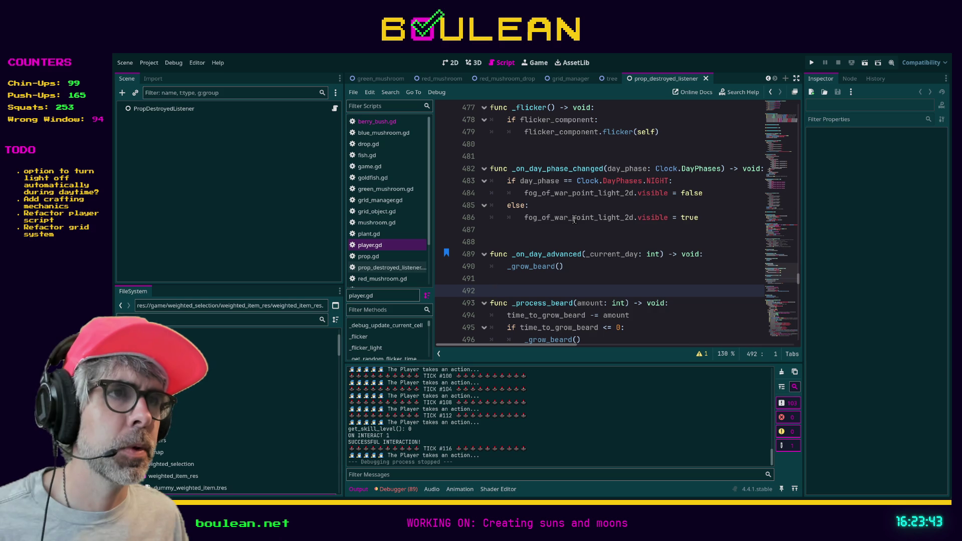
pyautogui.scroll(-3, 535, 247)
pyautogui.click(535, 233)
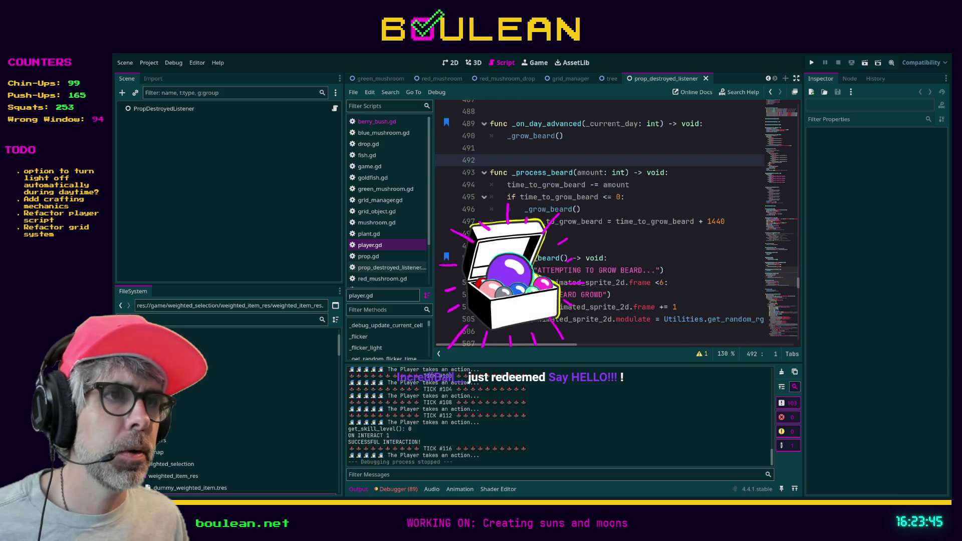
pyautogui.scroll(-3, 598, 225)
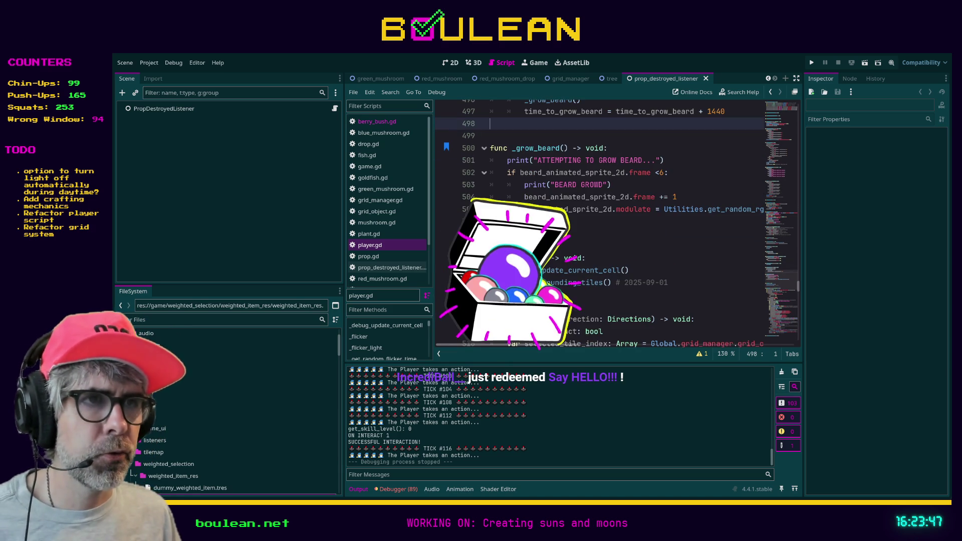
pyautogui.hotkey('ctrl', 'f')
pyautogui.write('drop')
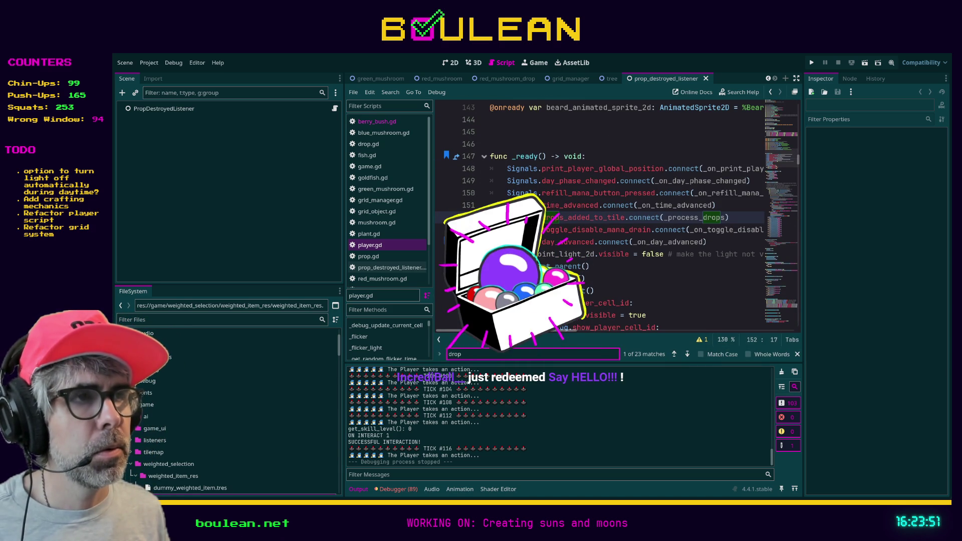
# Jump to the _process_drops definition, look over its loop, and hide the side docks
pyautogui.keyDown('ctrl'); pyautogui.click(694, 218); pyautogui.keyUp('ctrl')
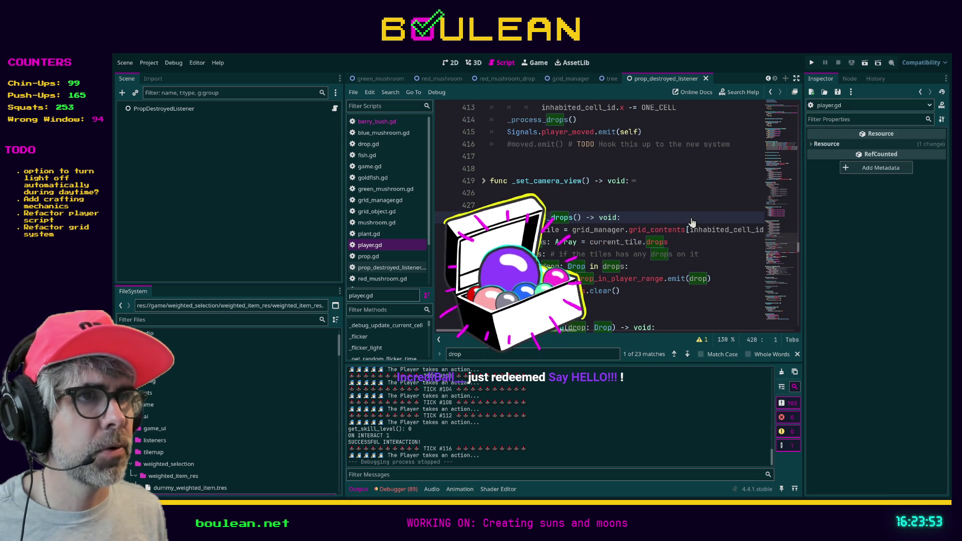
pyautogui.click(650, 201)
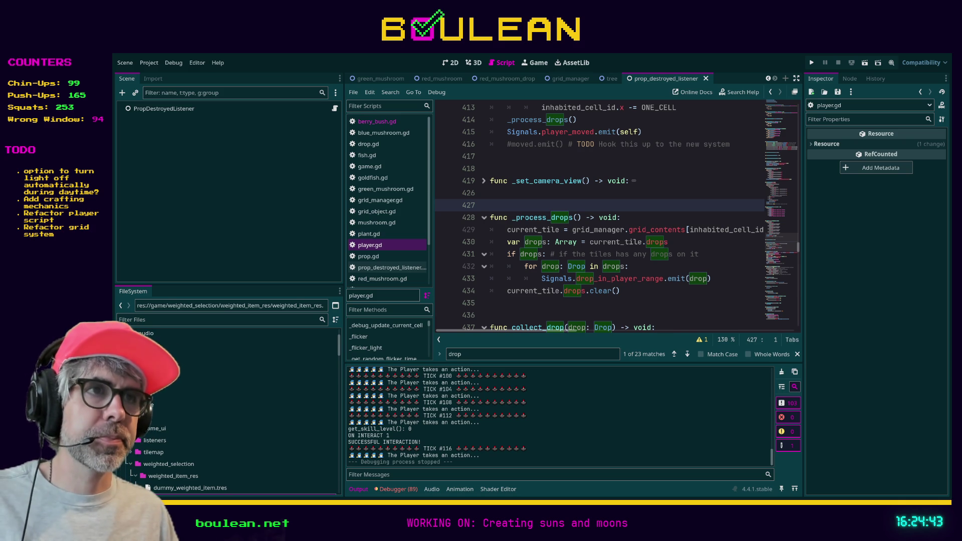
pyautogui.click(535, 305)
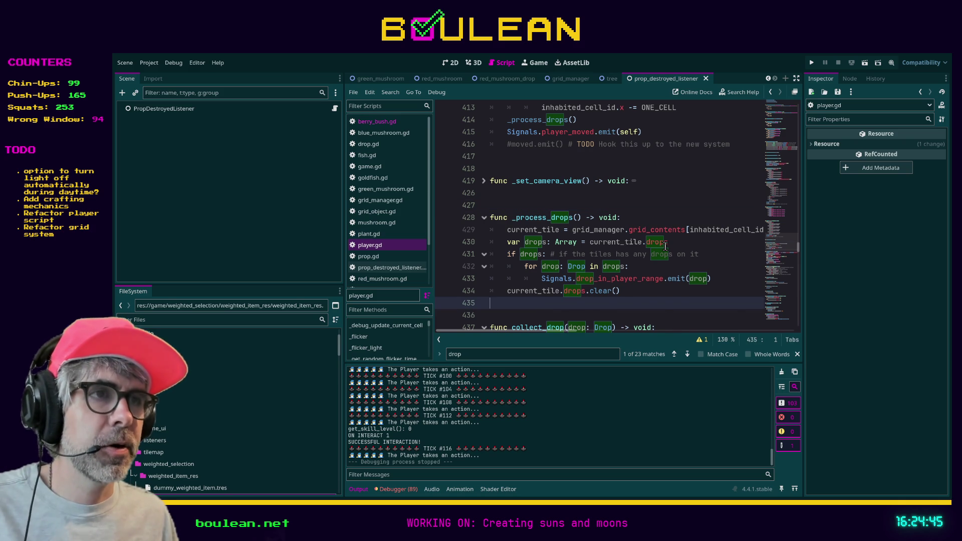
pyautogui.scroll(-1, 664, 246)
pyautogui.hotkey('ctrl', 'shift', 'F11')
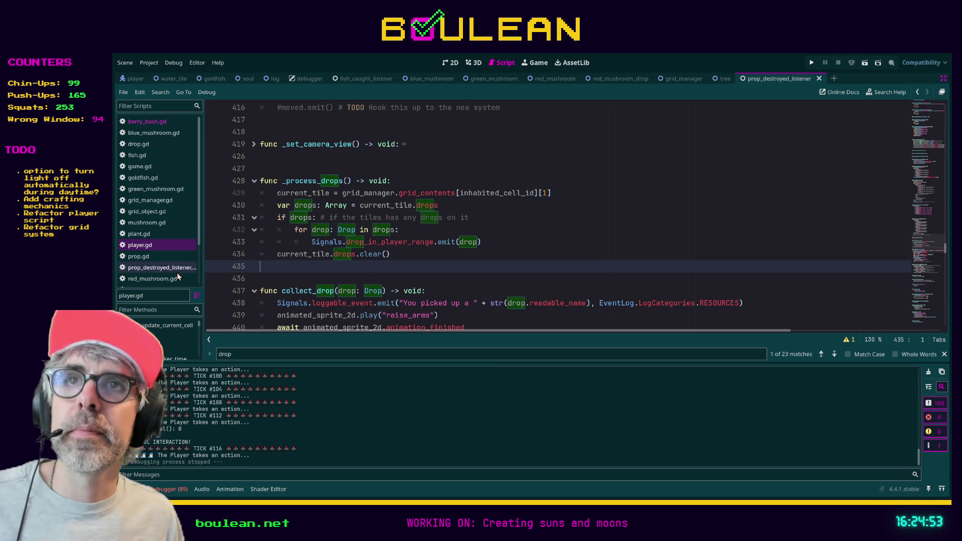
# Put the caret on line 436 before collect_drop, then run the project
pyautogui.click(367, 283)
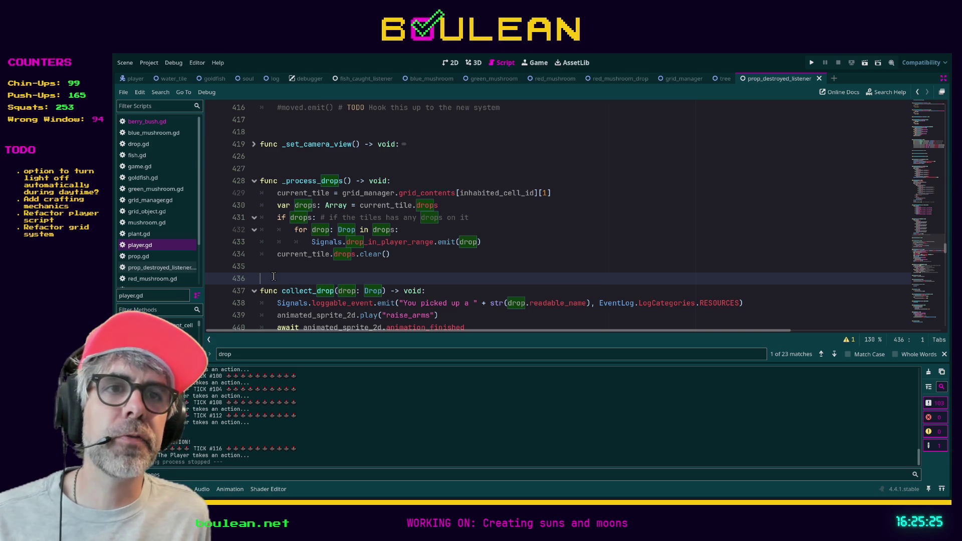
pyautogui.press('F5')
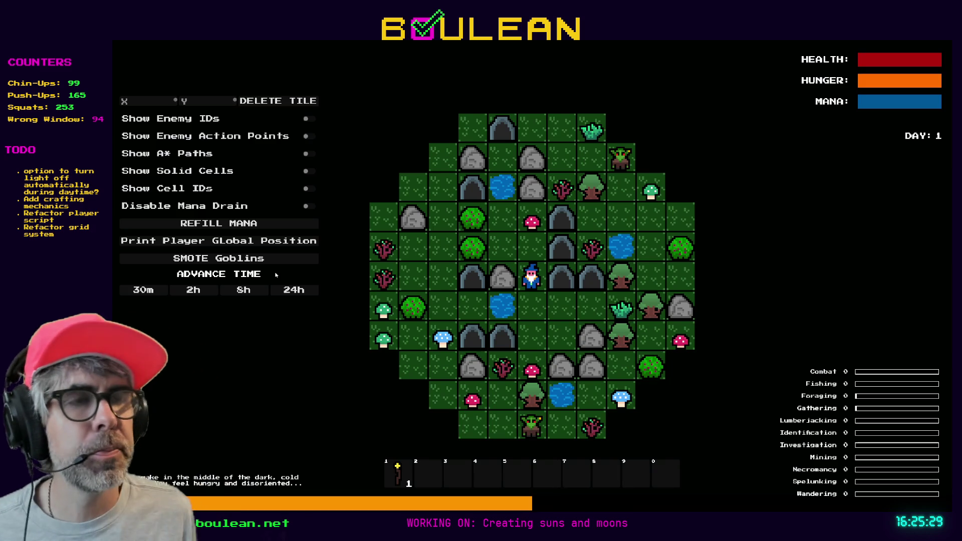
# Chop the red mushroom, defeat the goblin below for its souls, and advance time eight hours
pyautogui.press('Up')
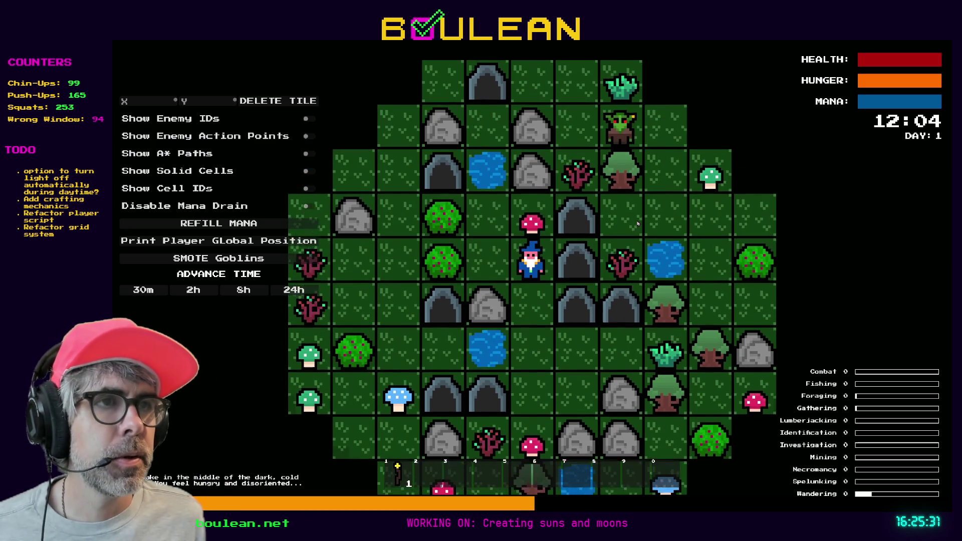
pyautogui.press('Up')
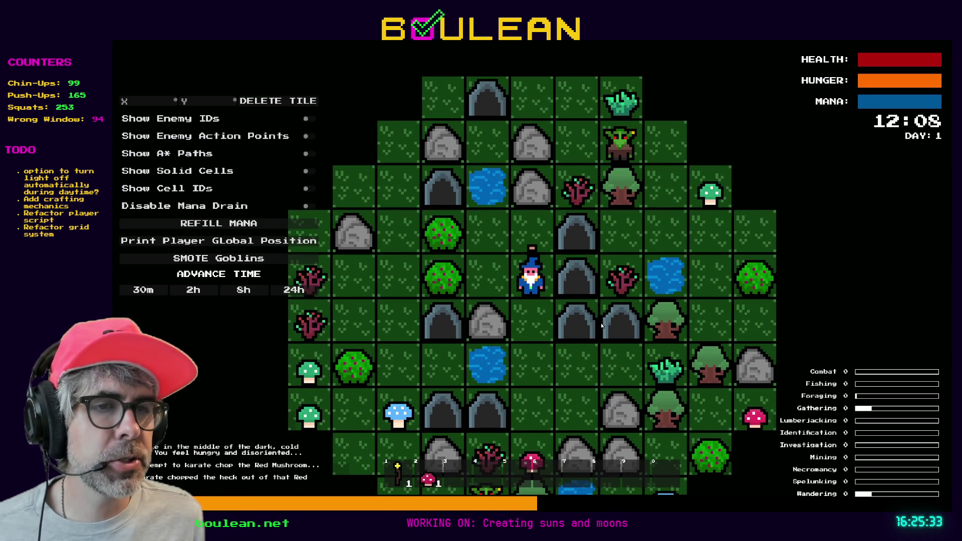
pyautogui.press('Down')
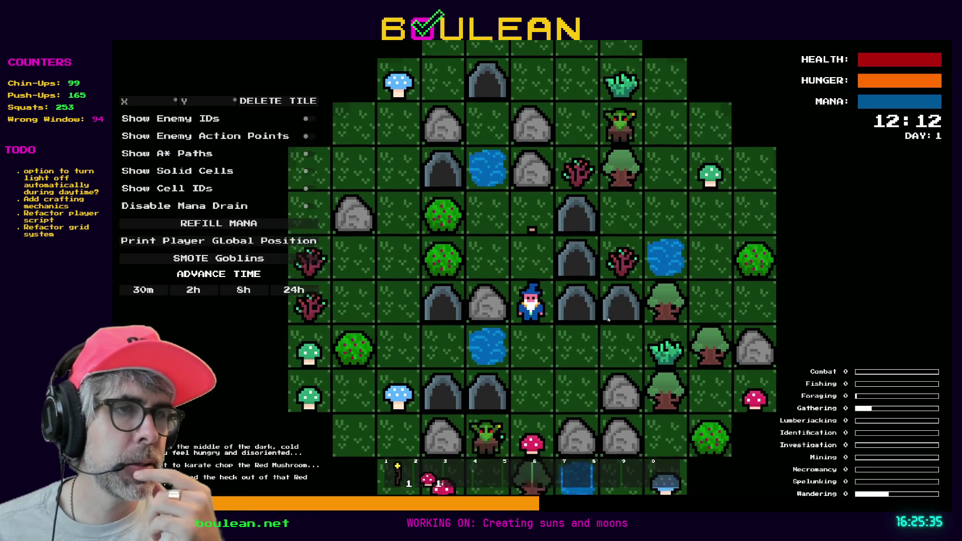
pyautogui.press('Down')
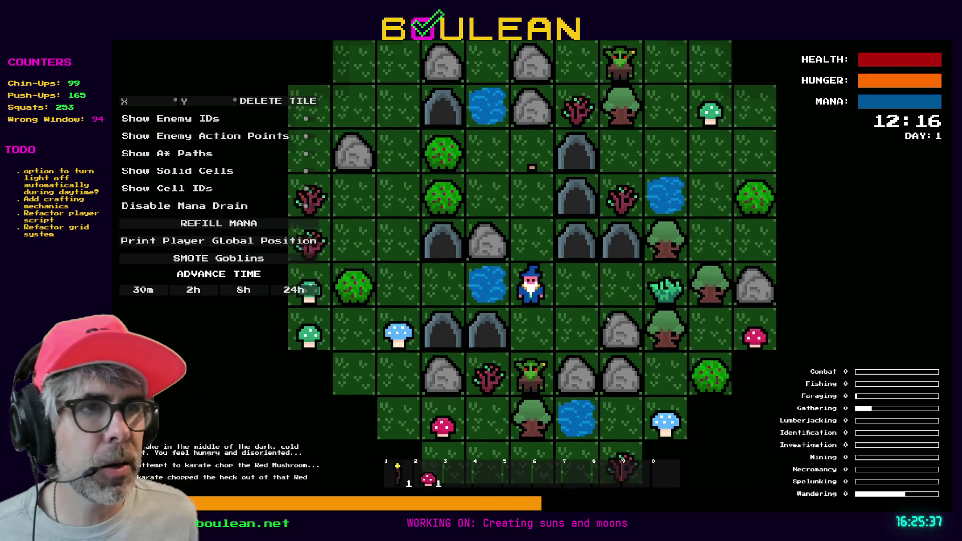
pyautogui.press('Down')
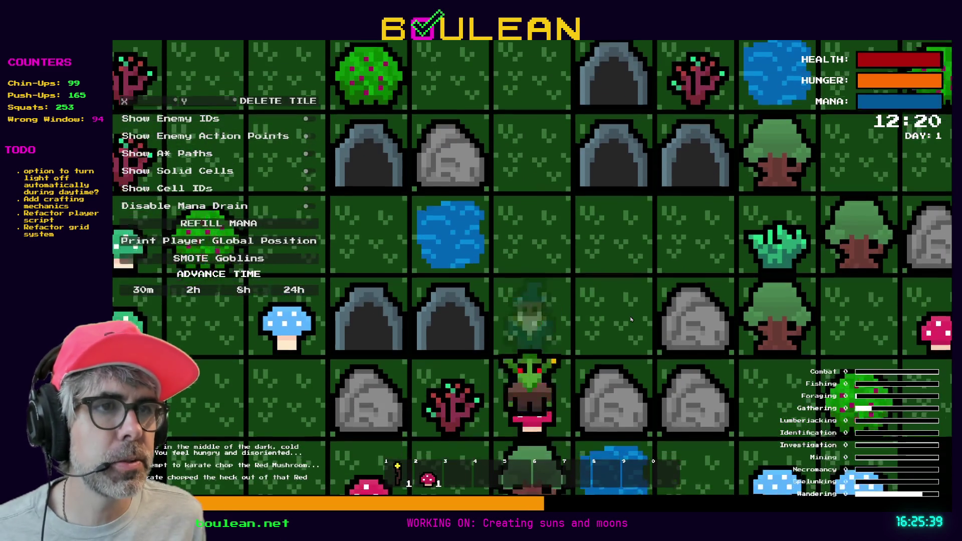
pyautogui.press('Down')
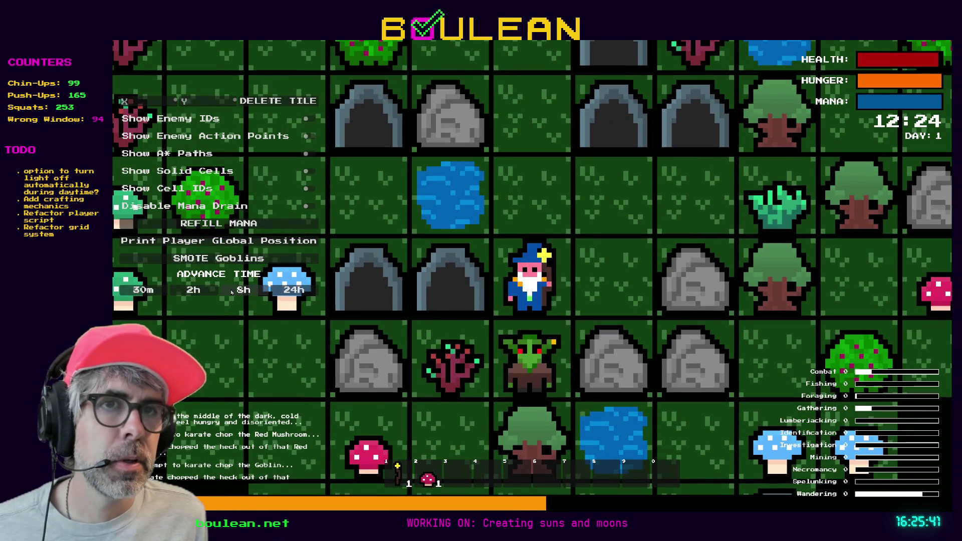
pyautogui.press('Down')
pyautogui.press('Down')
pyautogui.press('Down')
pyautogui.press('Down')
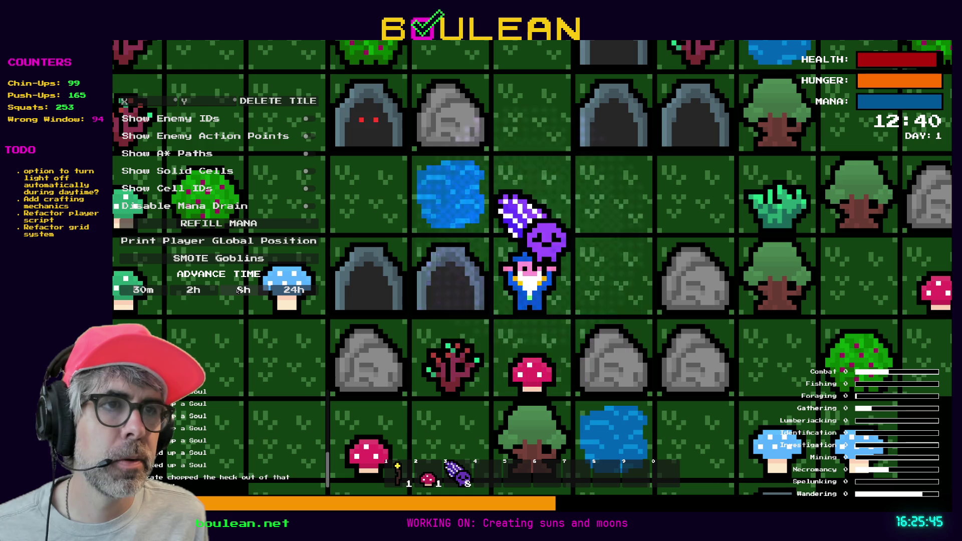
pyautogui.click(242, 289)
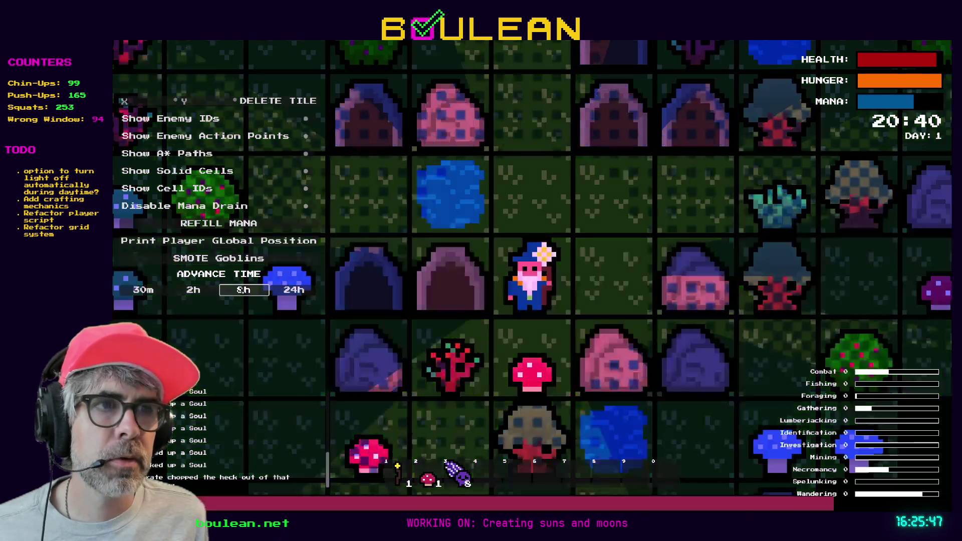
# Advance time another eight hours into Day 2 and walk the wizard next to the water
pyautogui.click(243, 290)
pyautogui.scroll(2, 517, 297)
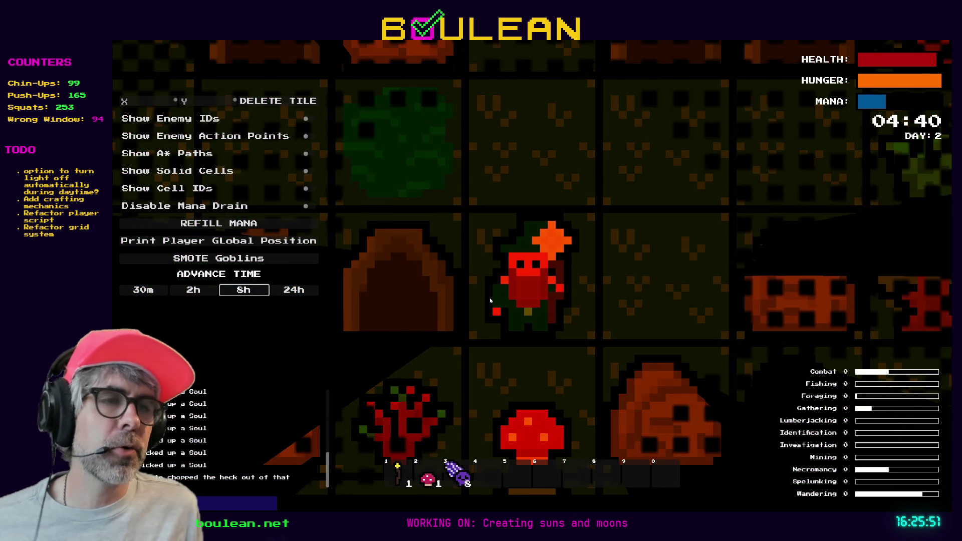
pyautogui.press('w')
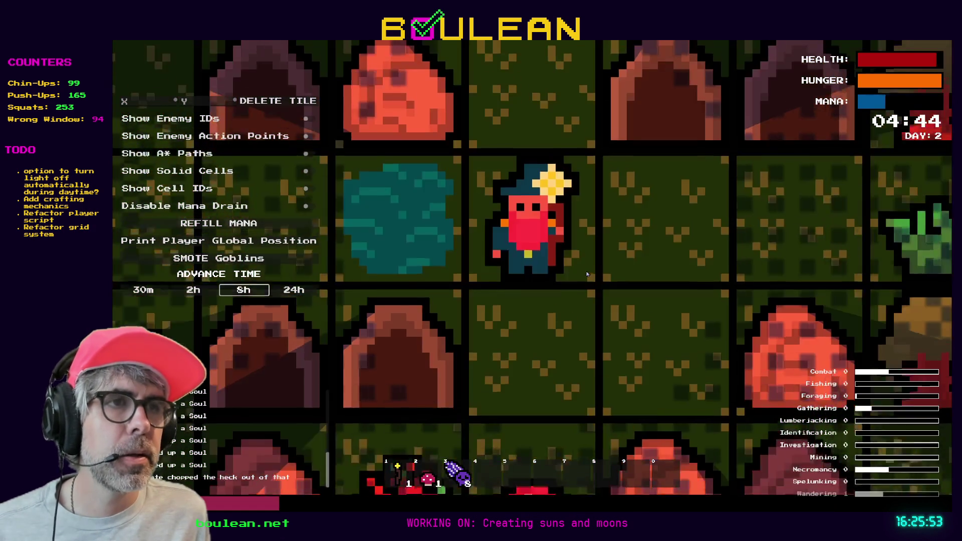
pyautogui.press('w')
pyautogui.press('w')
pyautogui.press('w')
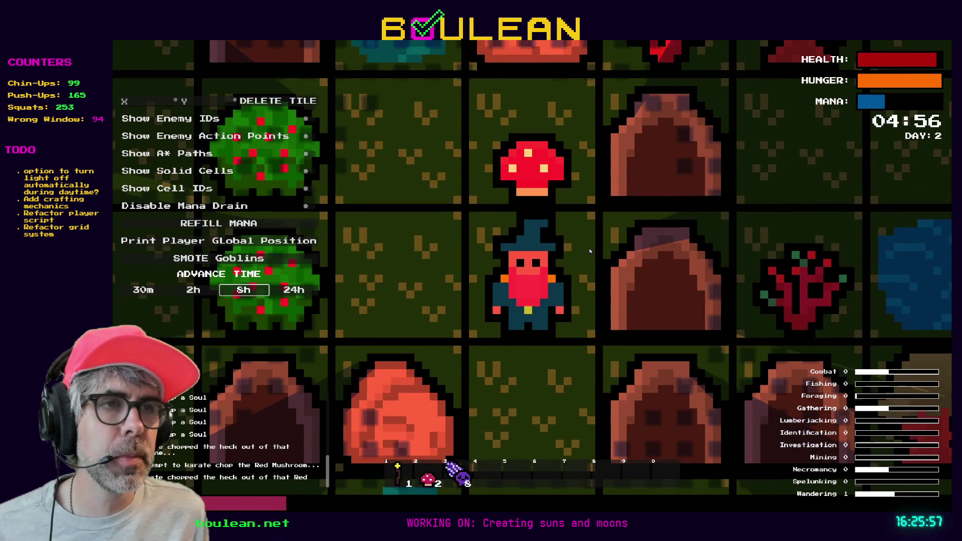
pyautogui.press('a')
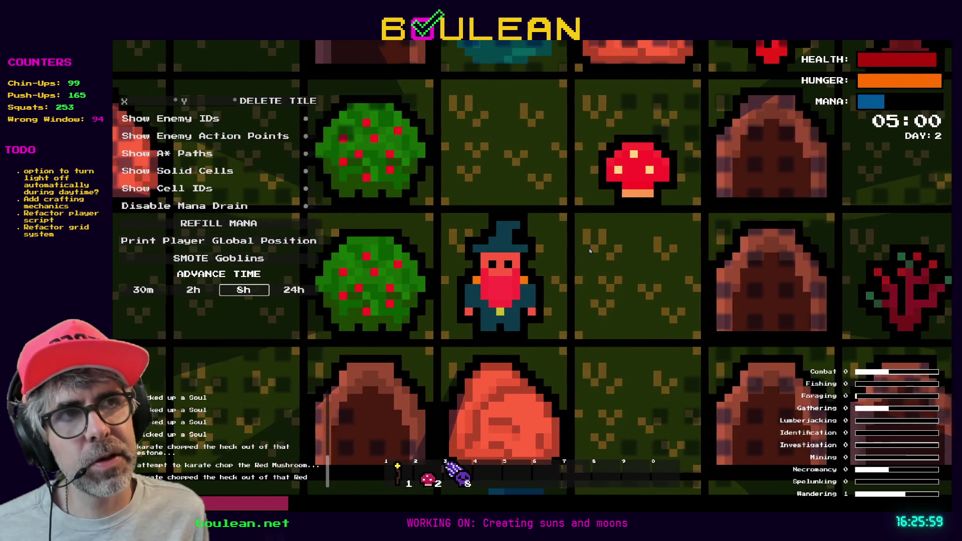
pyautogui.press('w')
pyautogui.press('w')
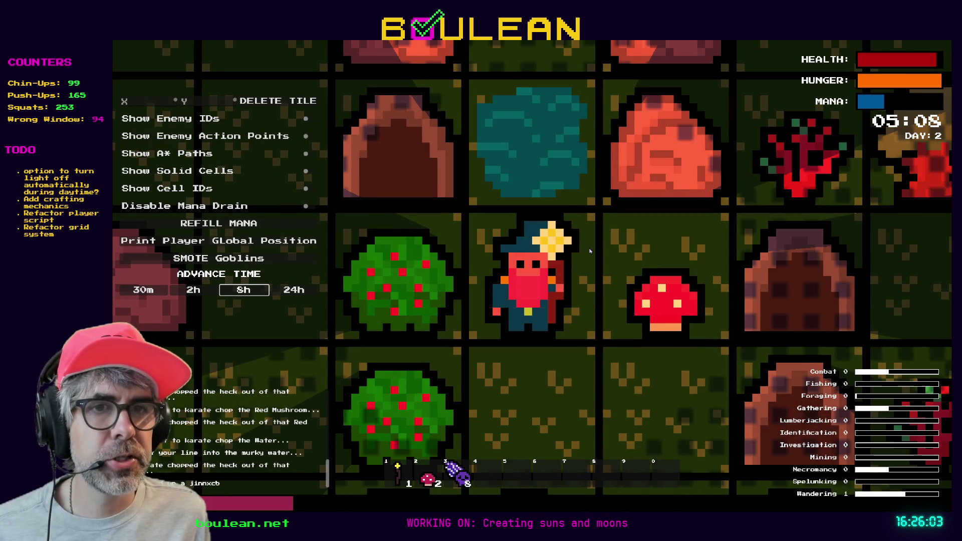
# Fish seven times to catch goldfish, then stop the game
pyautogui.press('space')
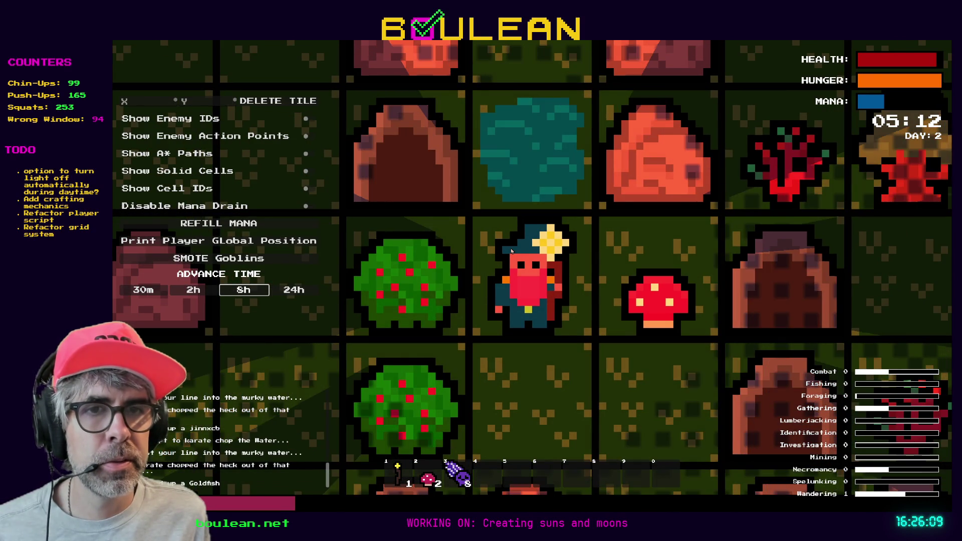
pyautogui.press('space')
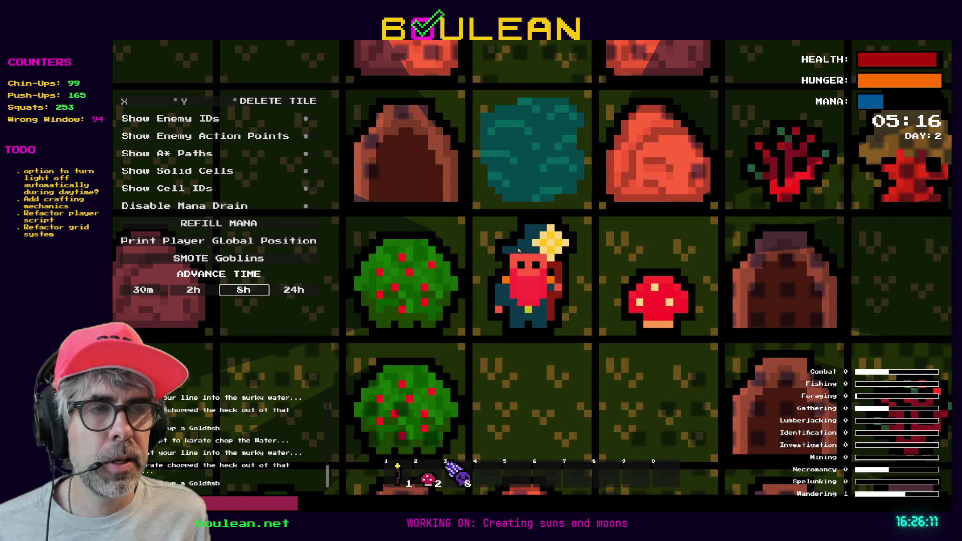
pyautogui.press('space')
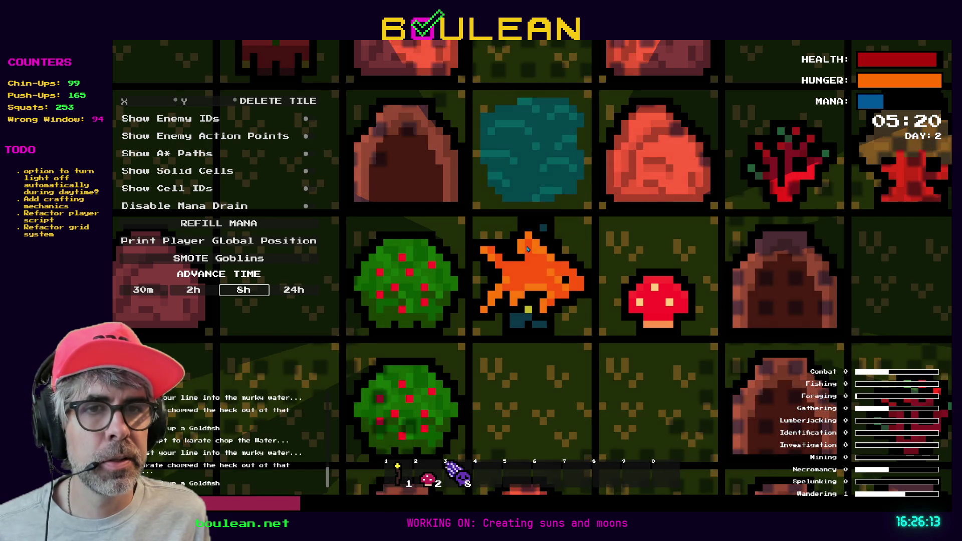
pyautogui.press('space')
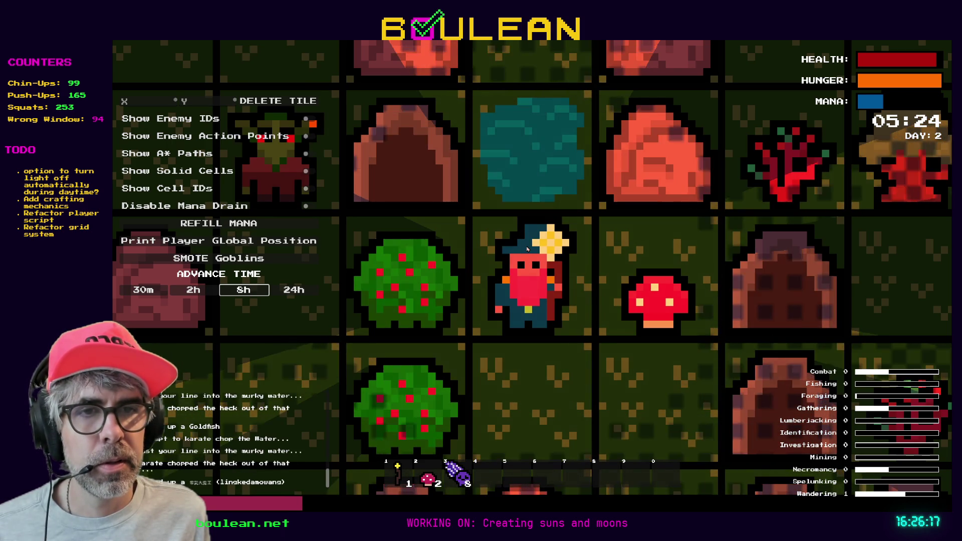
pyautogui.press('space')
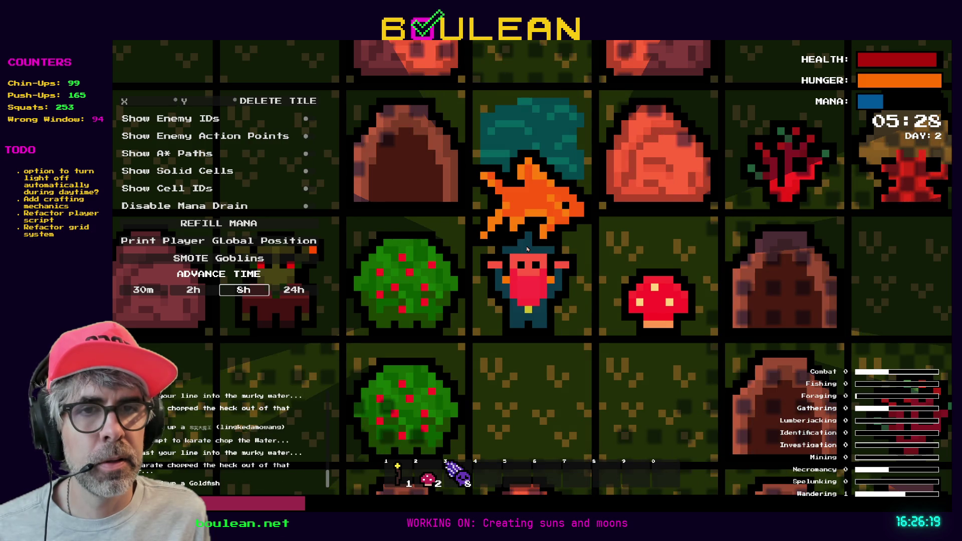
pyautogui.press('space')
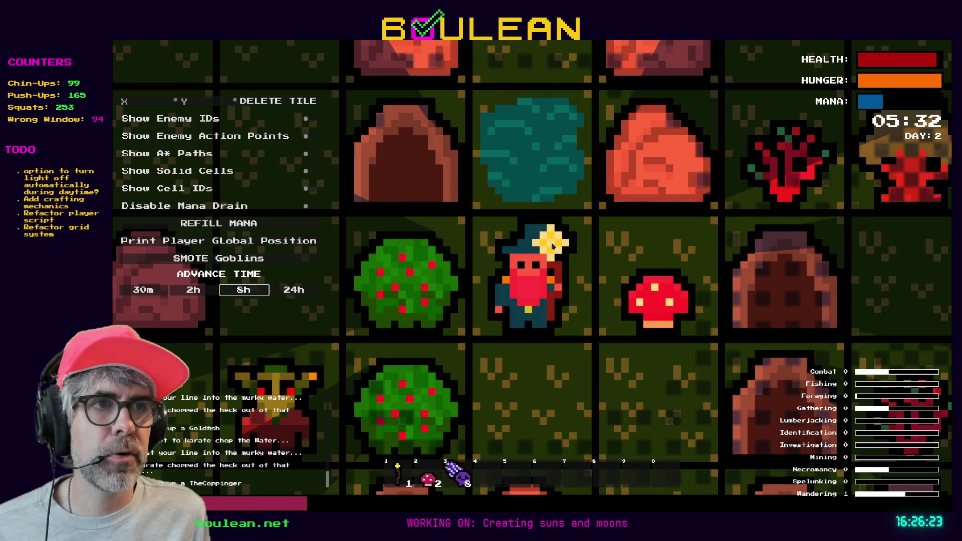
pyautogui.press('space')
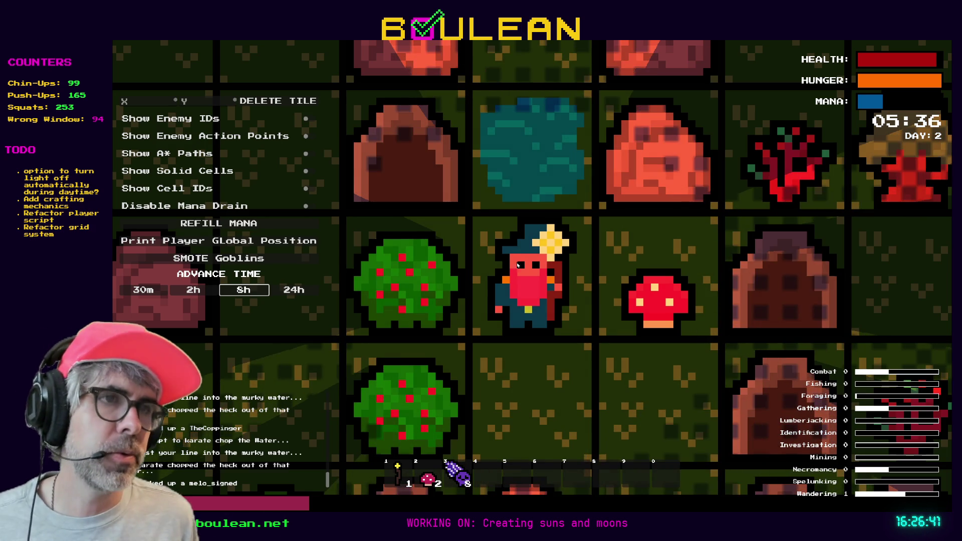
pyautogui.press('Escape')
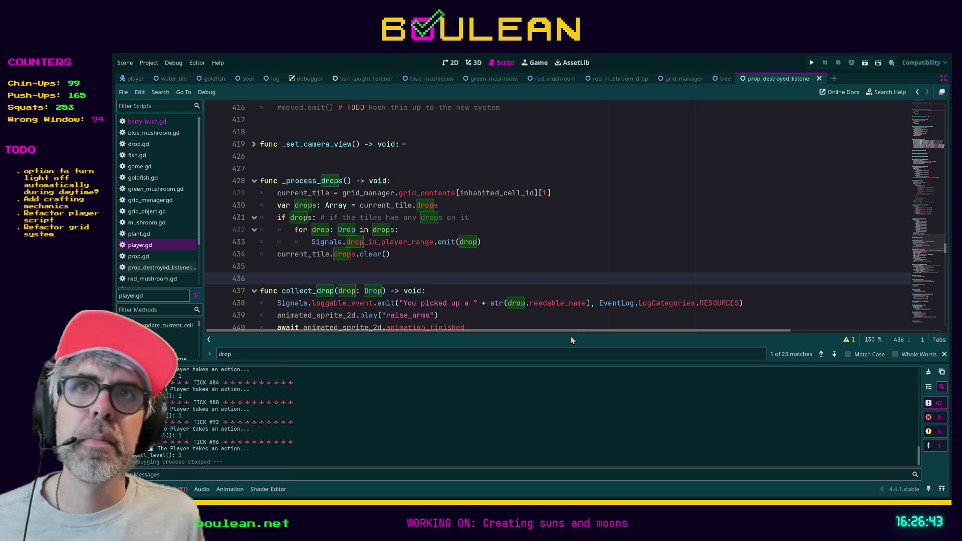
# Review the drops lines 430–435 of _process_drops, then switch to the Picross browser window
pyautogui.click(609, 210)
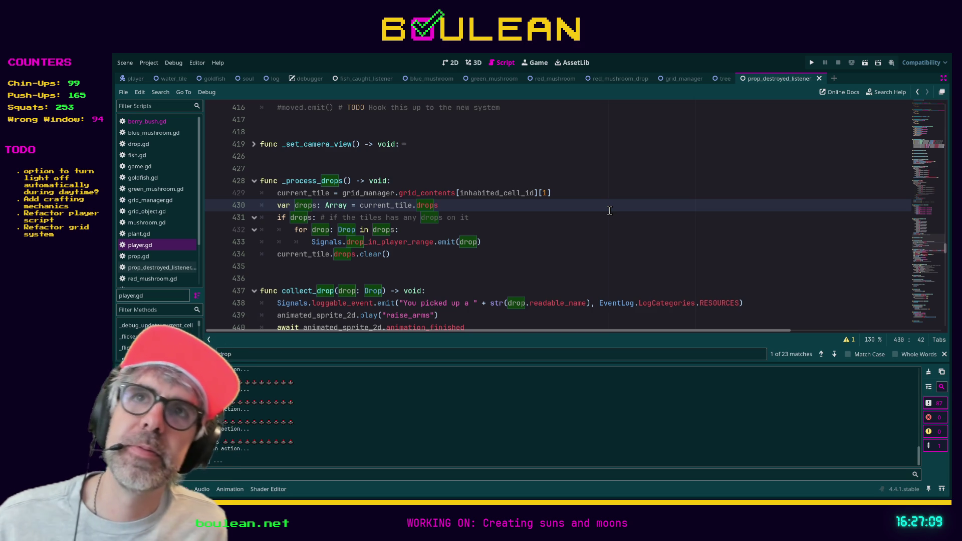
pyautogui.click(438, 265)
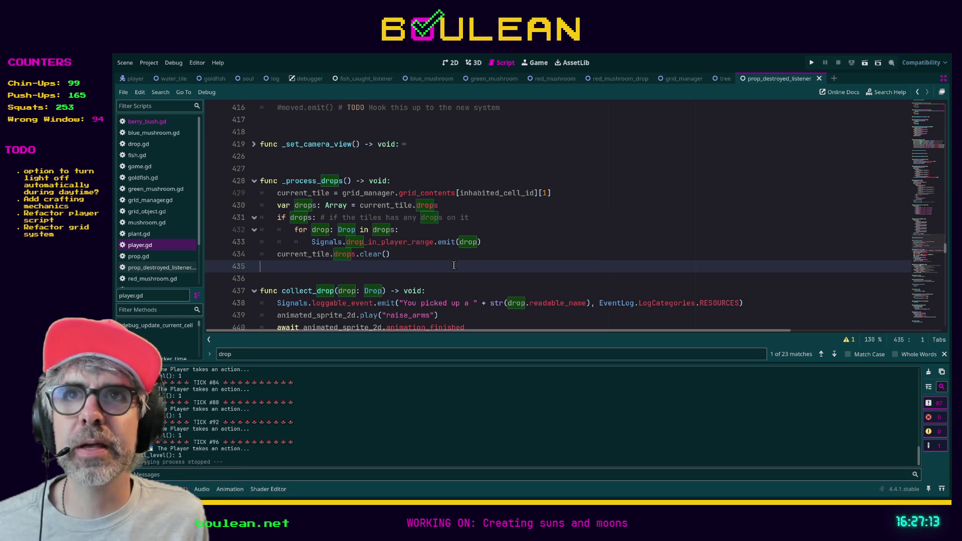
pyautogui.scroll(-1, 466, 268)
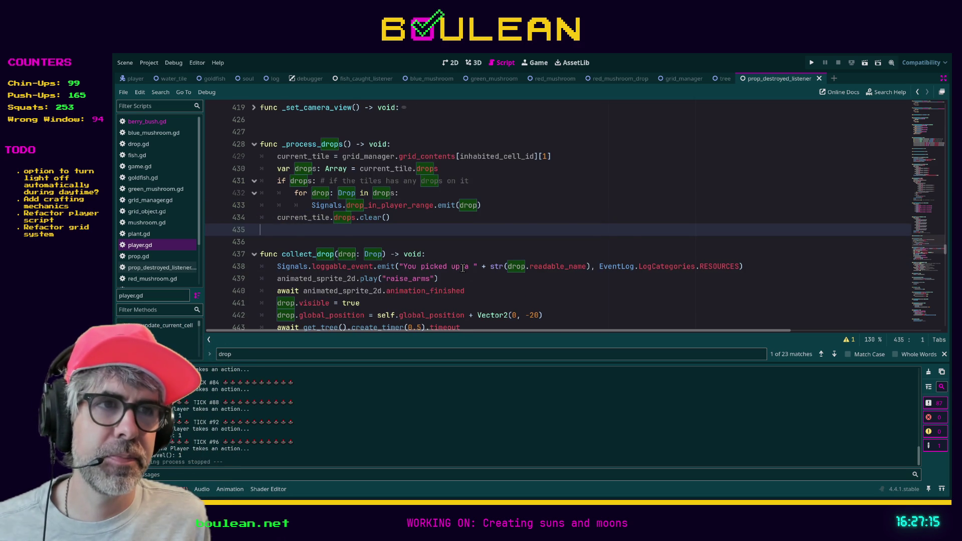
pyautogui.scroll(-1, 462, 268)
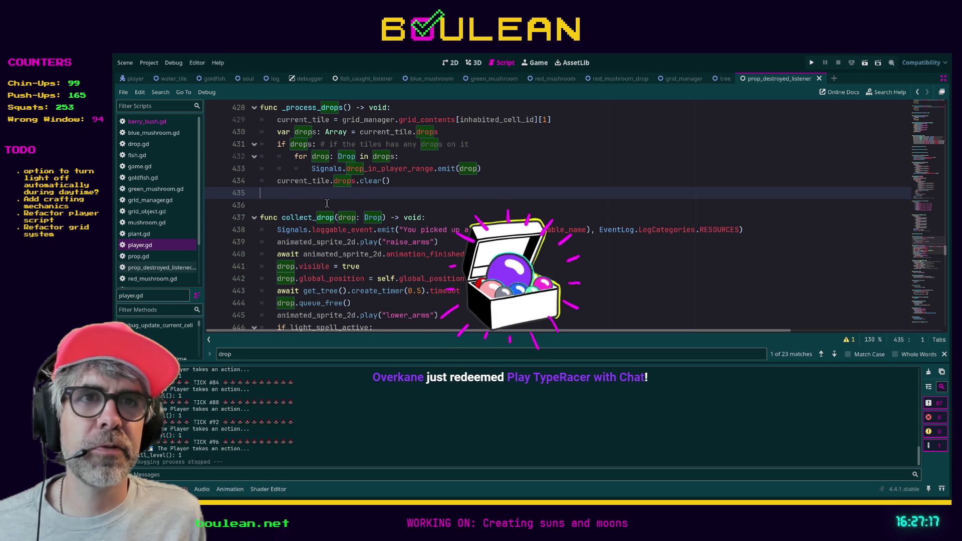
pyautogui.scroll(2, 463, 268)
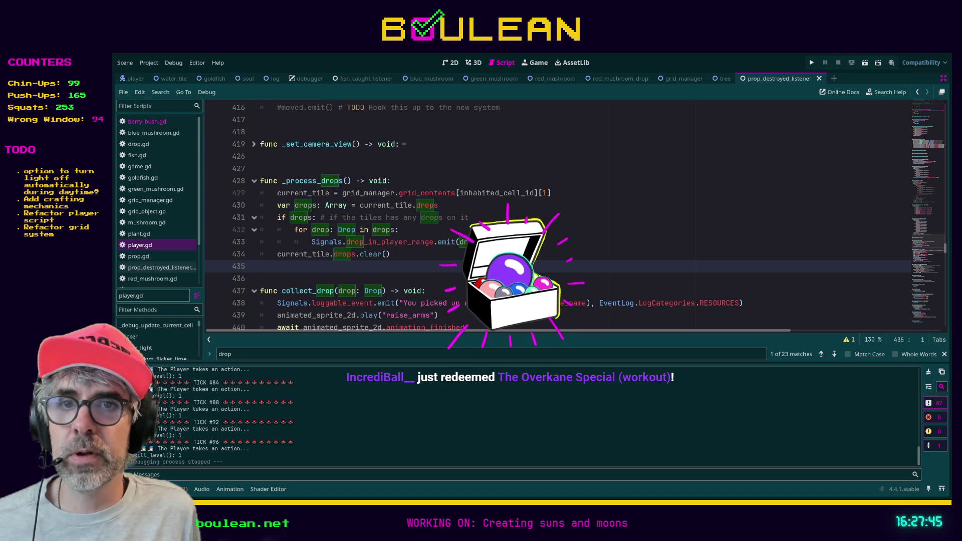
pyautogui.hotkey('alt', 'Tab')
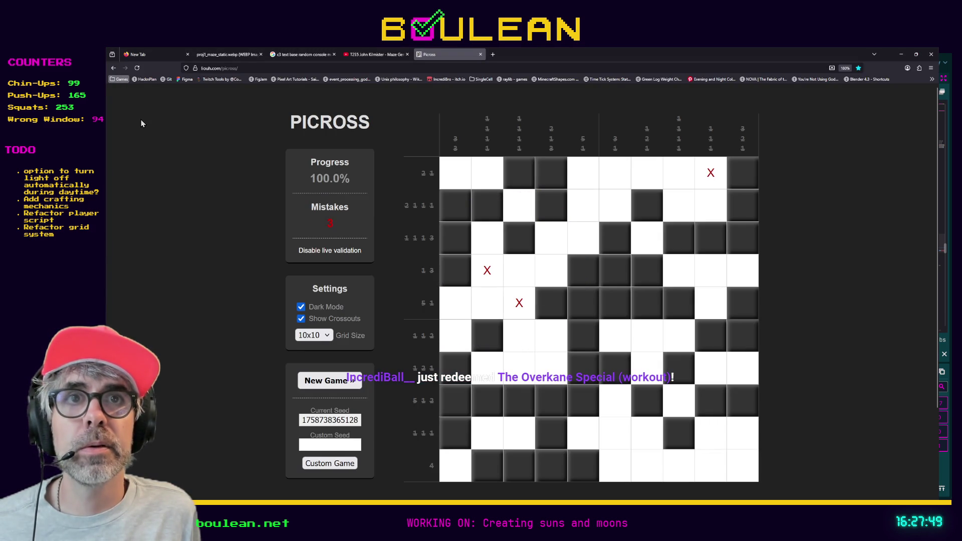
# Load play.typeracer.com in a new browser tab
pyautogui.hotkey('ctrl', 't')
pyautogui.write('typeracer')
pyautogui.press('Return')
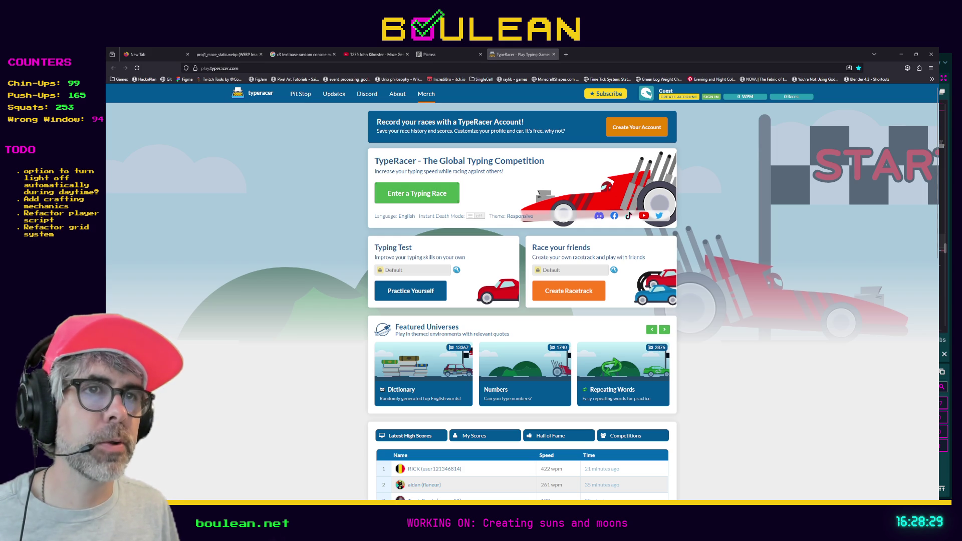
# Create a private Guest's Racetrack from the TypeRacer home page and copy its 24-hour invite URL
pyautogui.click(448, 194)
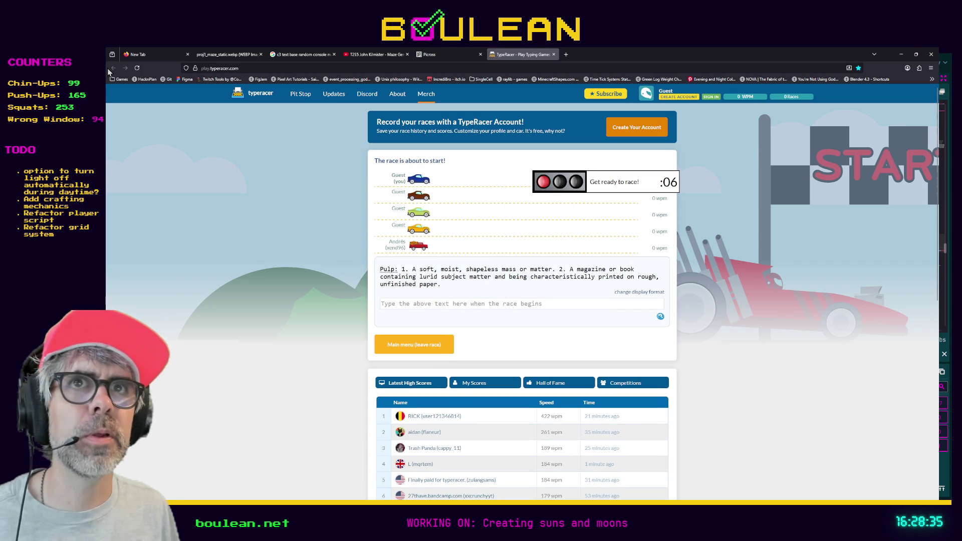
pyautogui.click(137, 68)
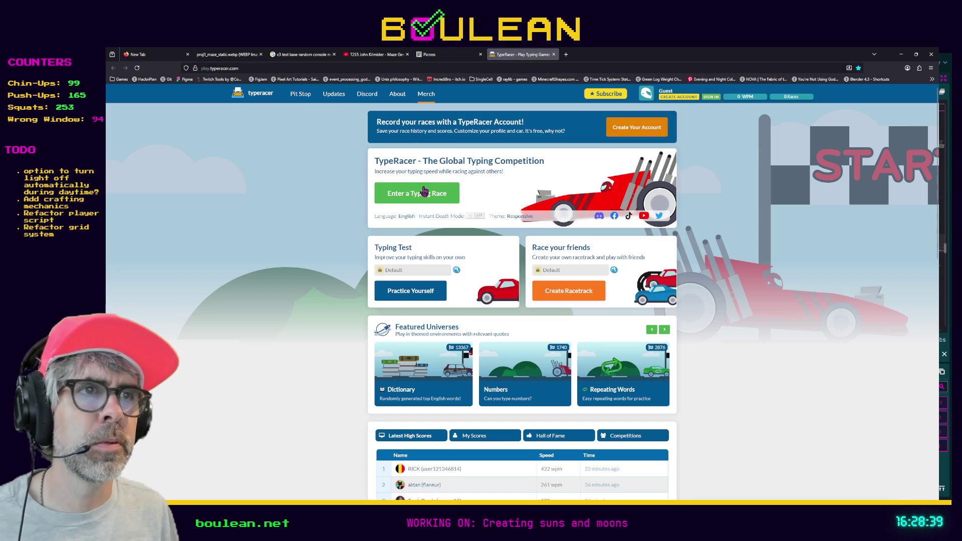
pyautogui.click(566, 296)
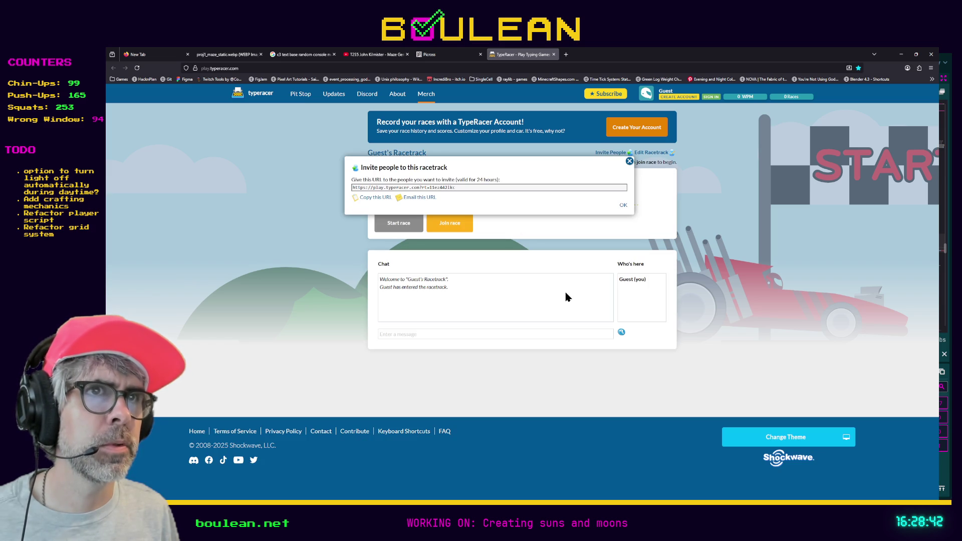
pyautogui.click(373, 198)
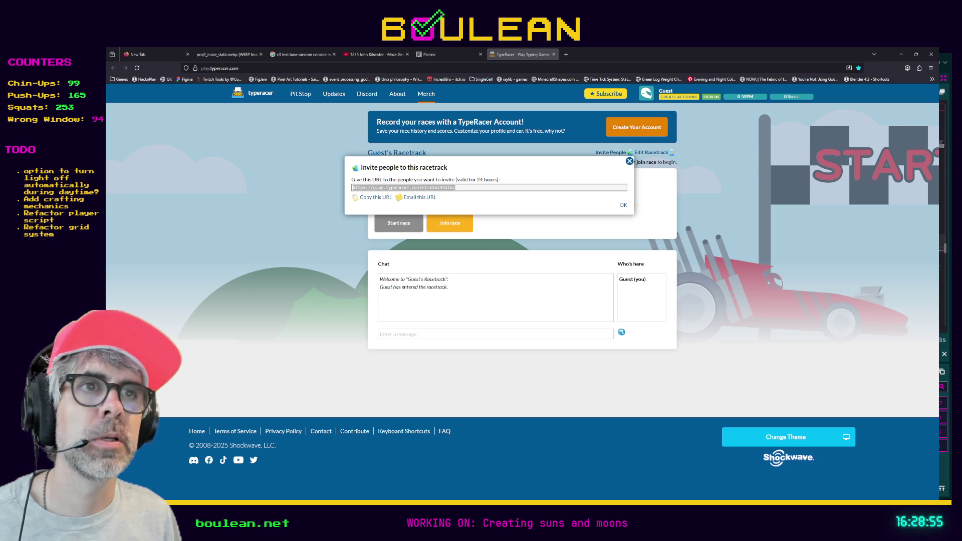
pyautogui.click(629, 161)
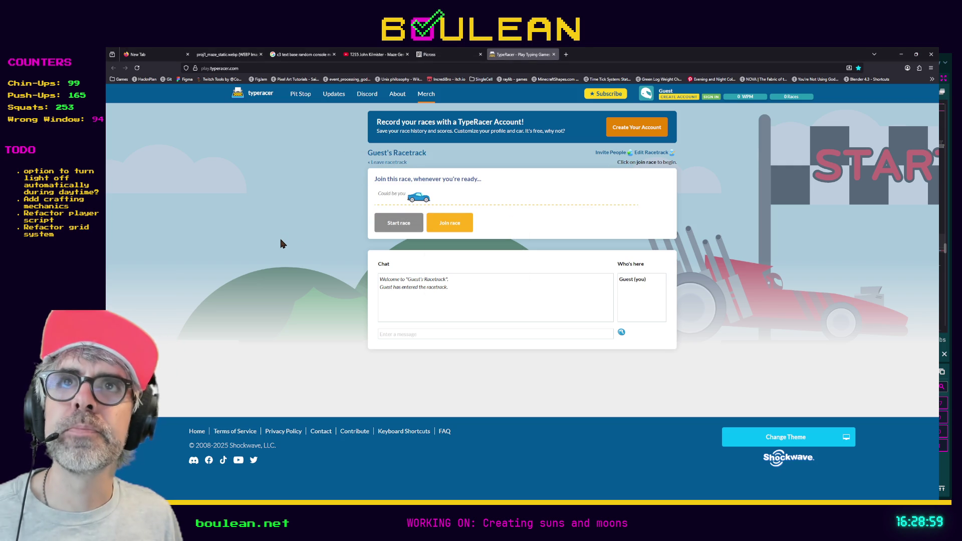
# In fullscreen, check a joined guest's racing stats, then leave the racetrack for the home page
pyautogui.press('F11')
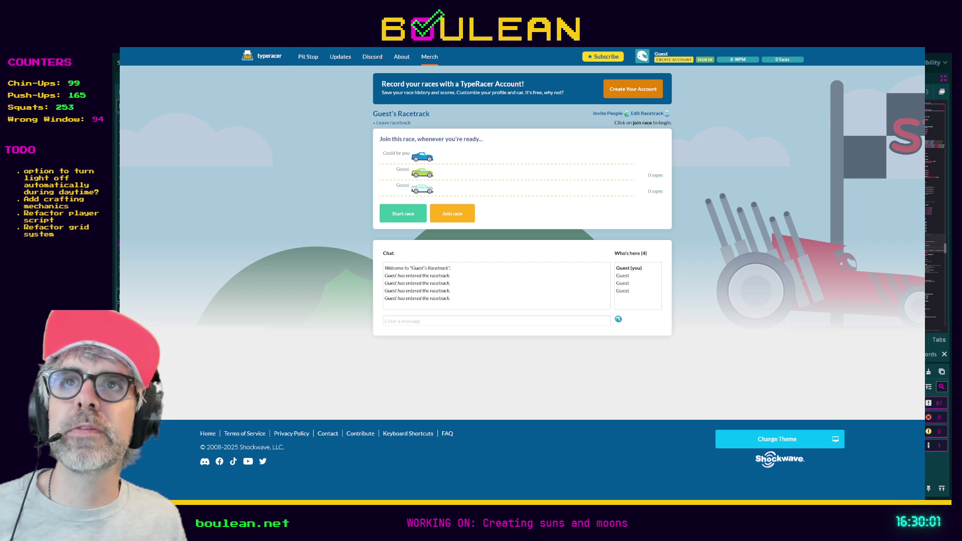
pyautogui.rightClick(430, 166)
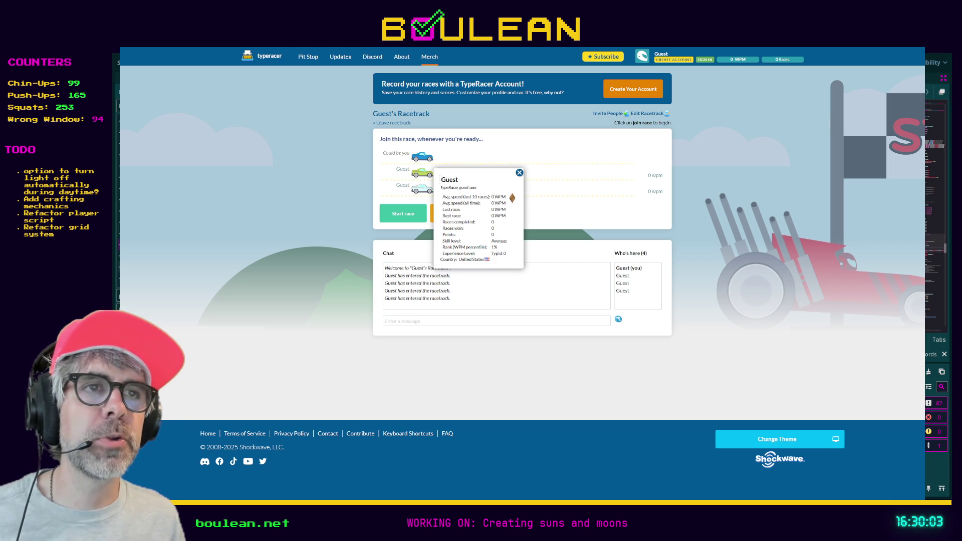
pyautogui.press('Escape')
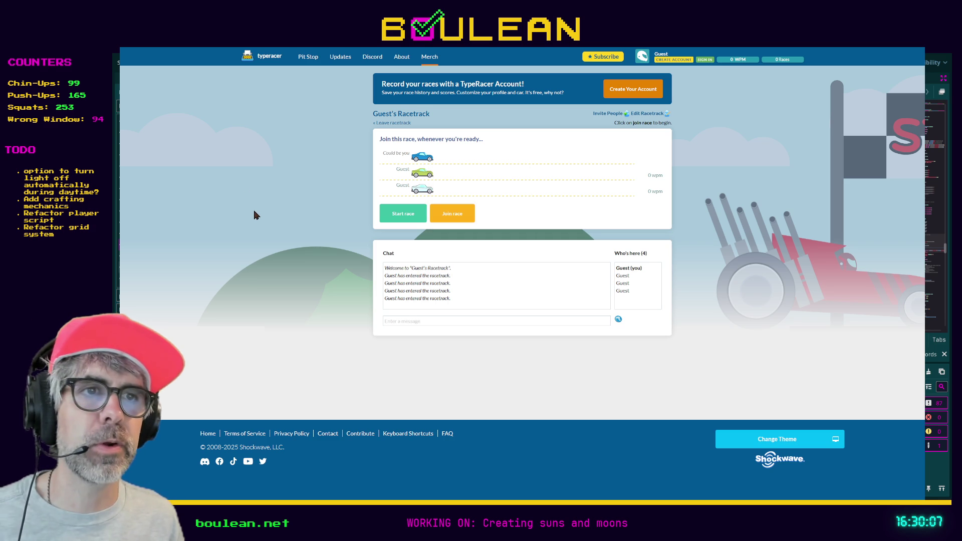
pyautogui.hotkey('alt', 'Left')
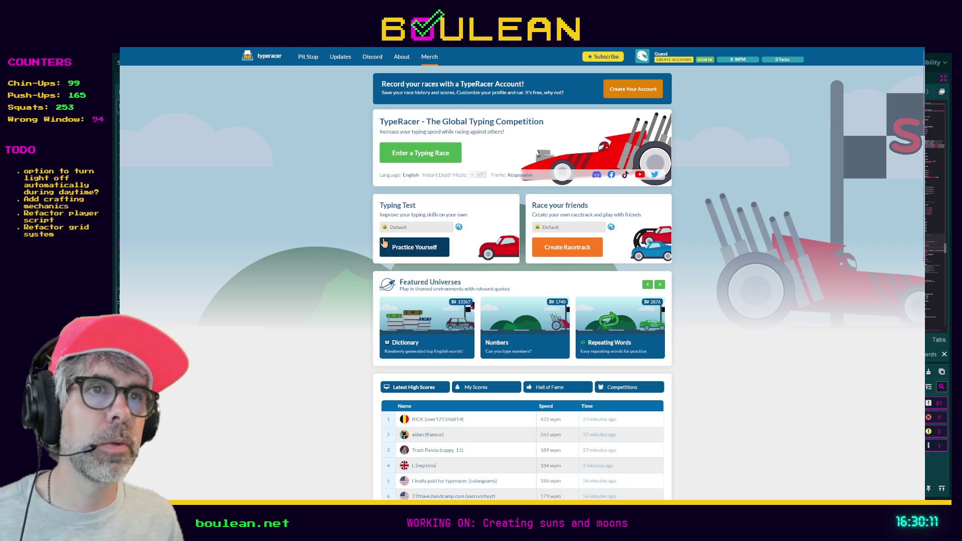
pyautogui.press('F11')
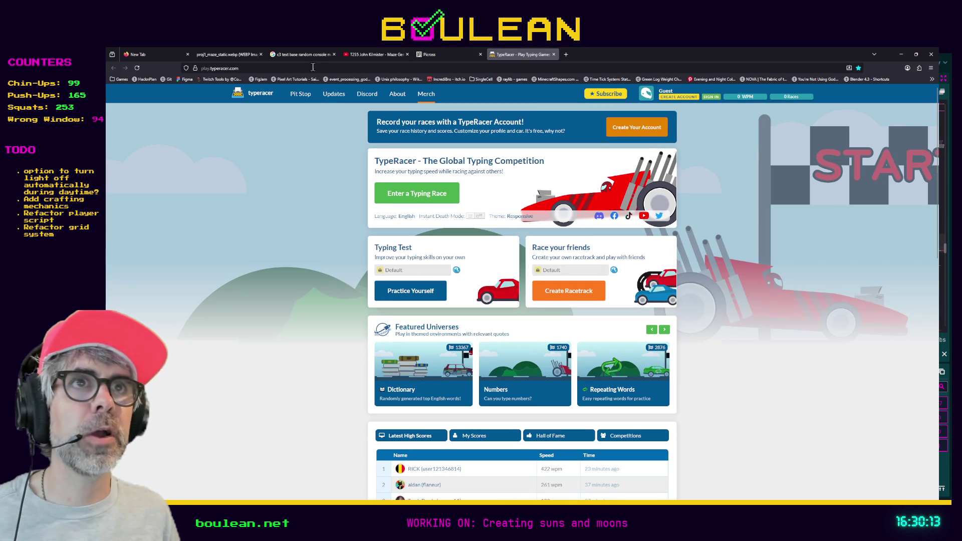
# Paste the shared racetrack link into the address bar and join its race
pyautogui.click(313, 65)
pyautogui.hotkey('ctrl', 'v')
pyautogui.press('Return')
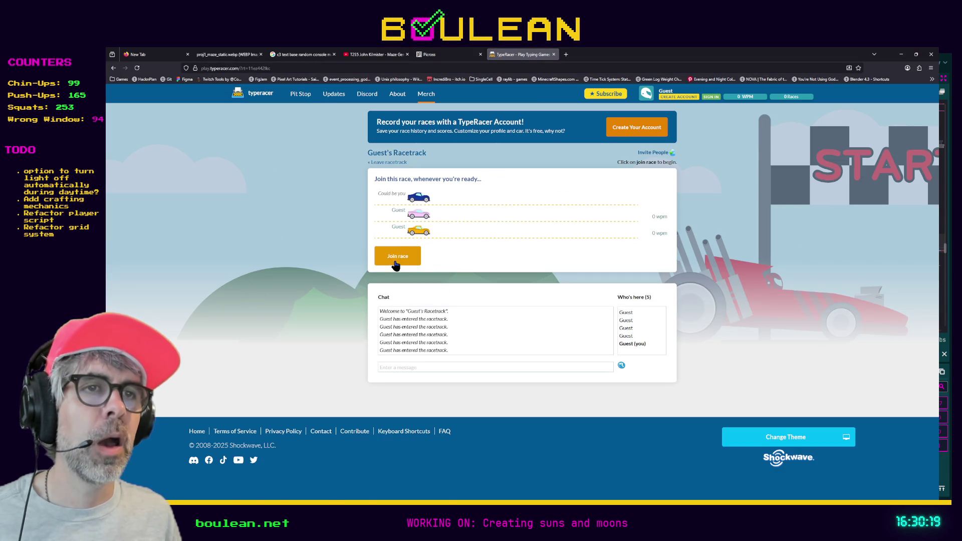
pyautogui.click(393, 257)
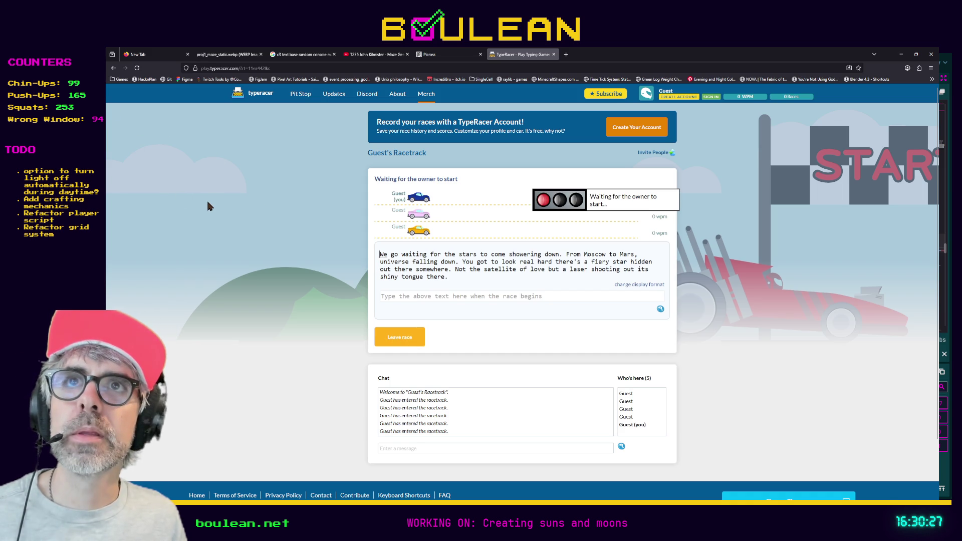
# Create a new private racetrack, copy its invite URL, and join its race
pyautogui.click(112, 73)
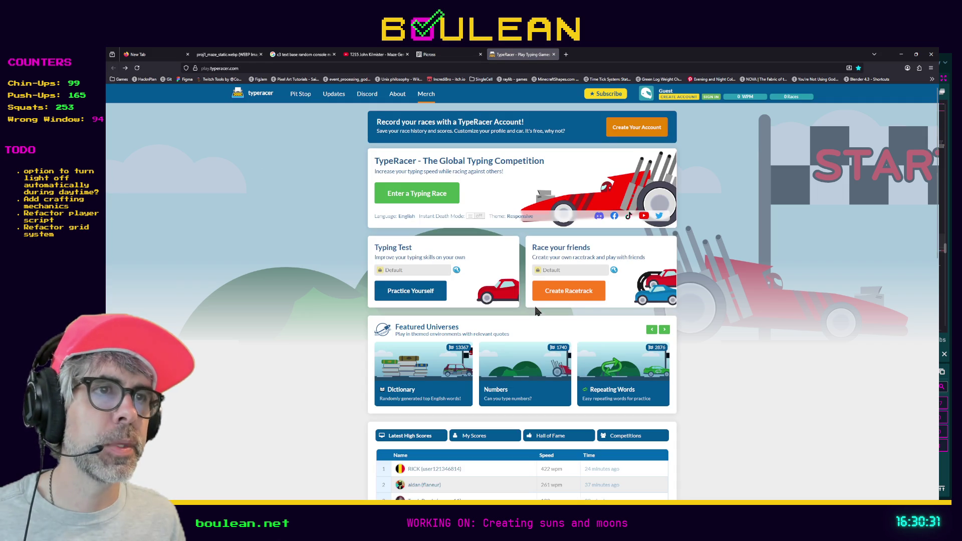
pyautogui.click(576, 299)
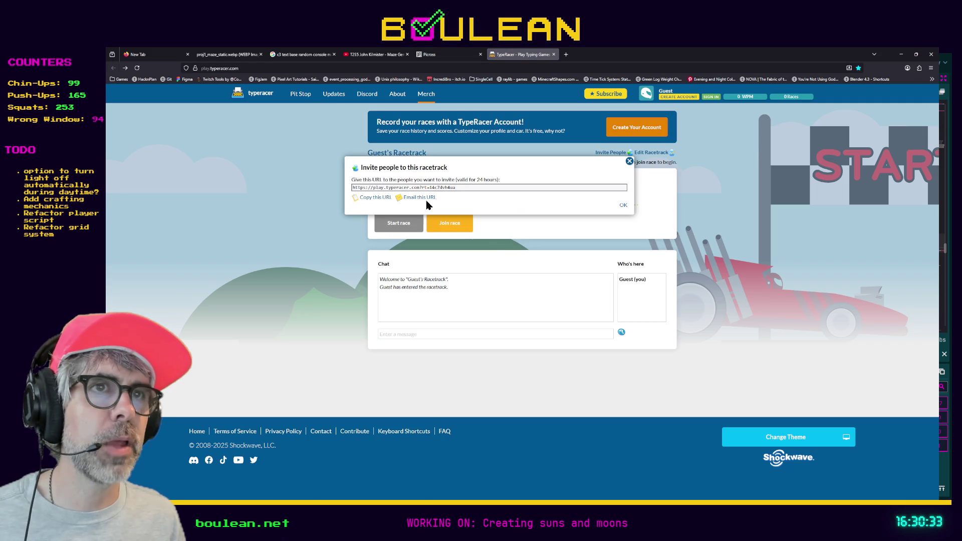
pyautogui.click(367, 198)
pyautogui.click(629, 161)
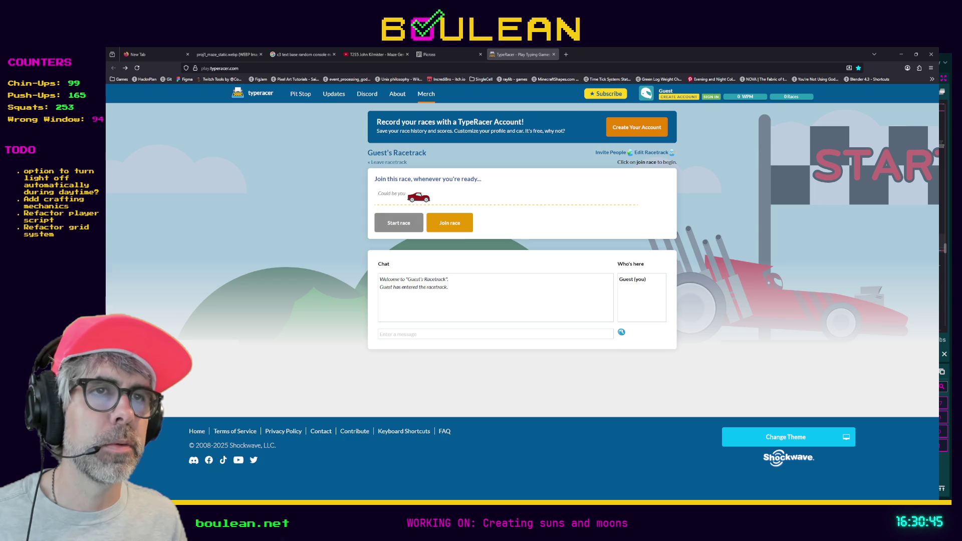
pyautogui.click(460, 229)
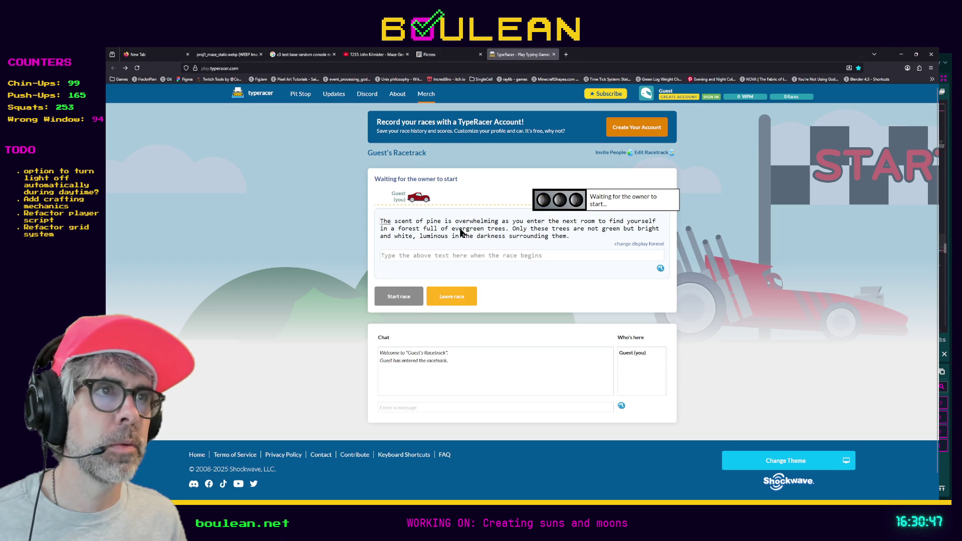
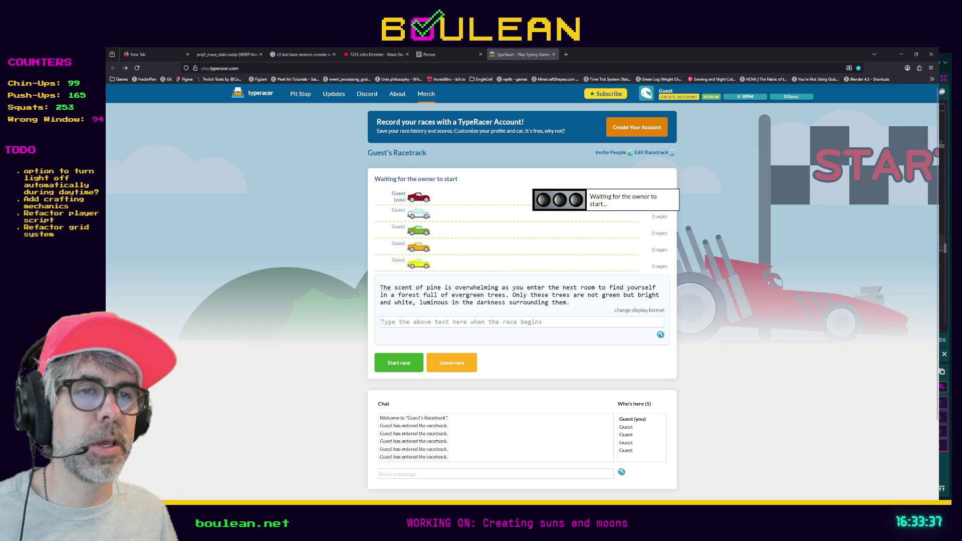
# Start a TypeRacer race and type the passage beginning 'The scent of pine is overwhelming…'
pyautogui.click(398, 362)
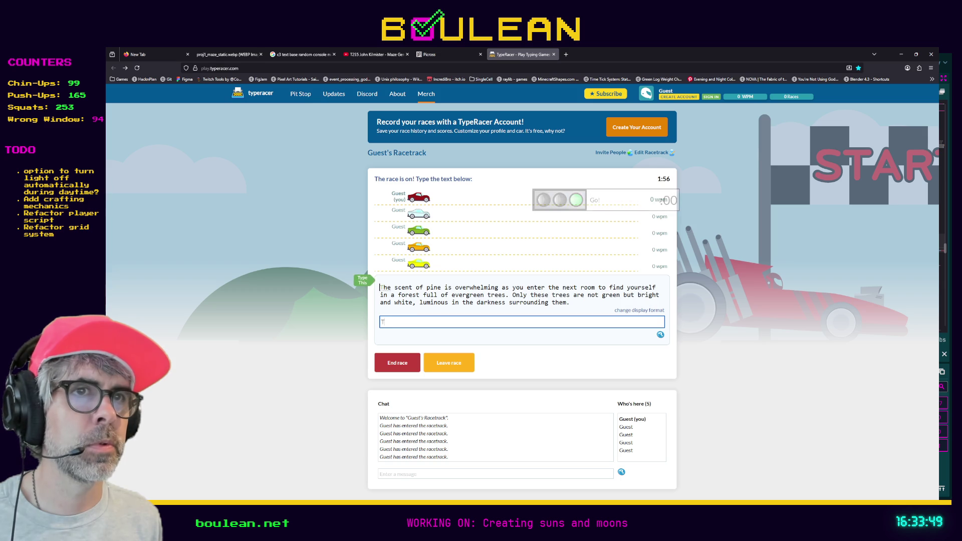
pyautogui.write('The scent of pine is overw')
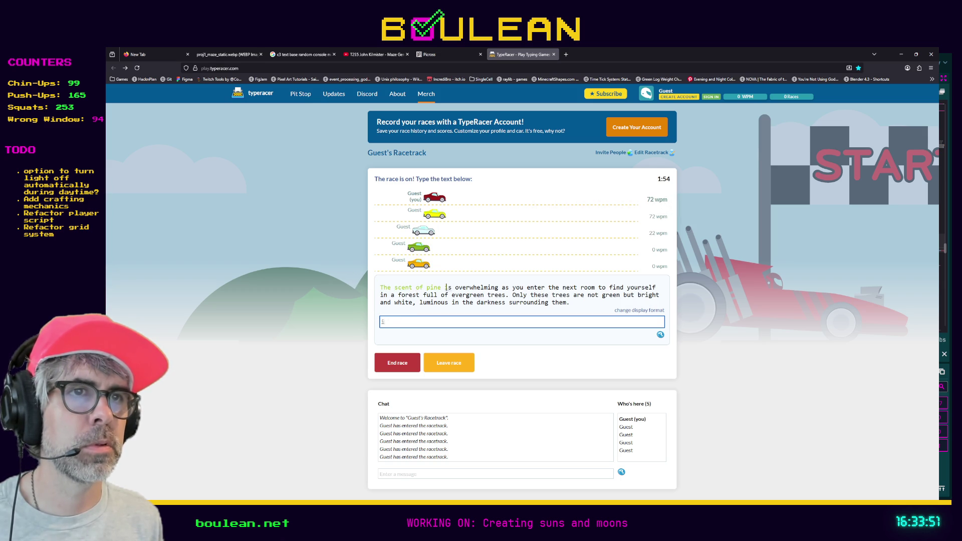
pyautogui.write('helming as you enter')
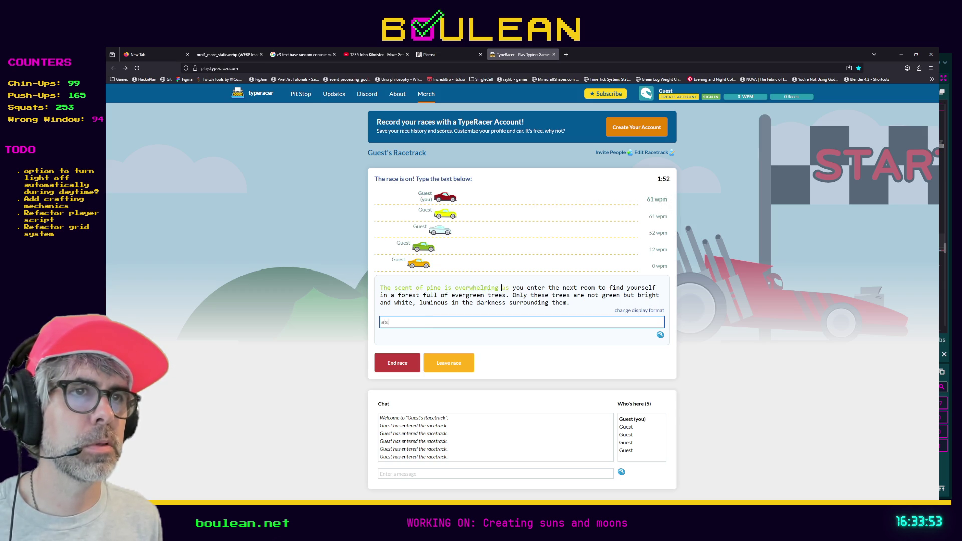
pyautogui.write(' t')
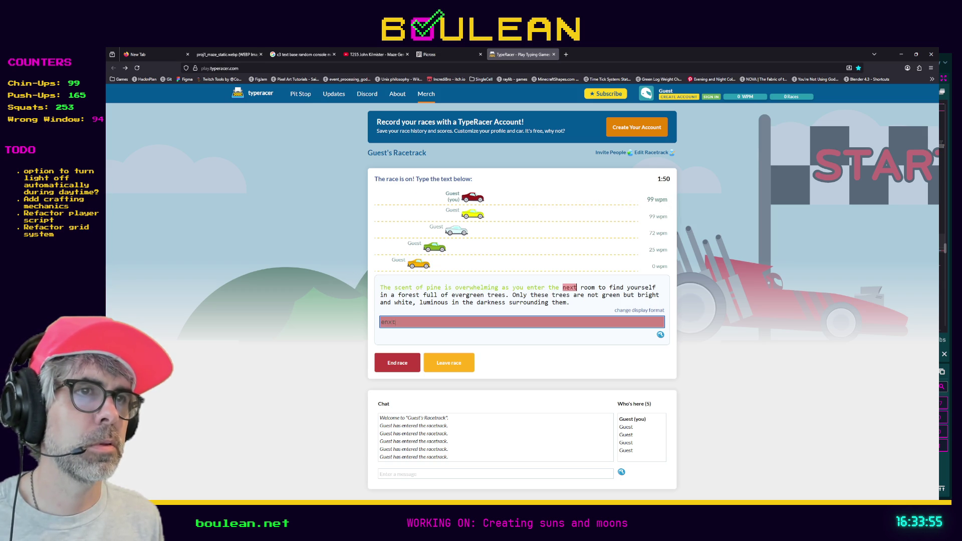
pyautogui.write('he next room to find')
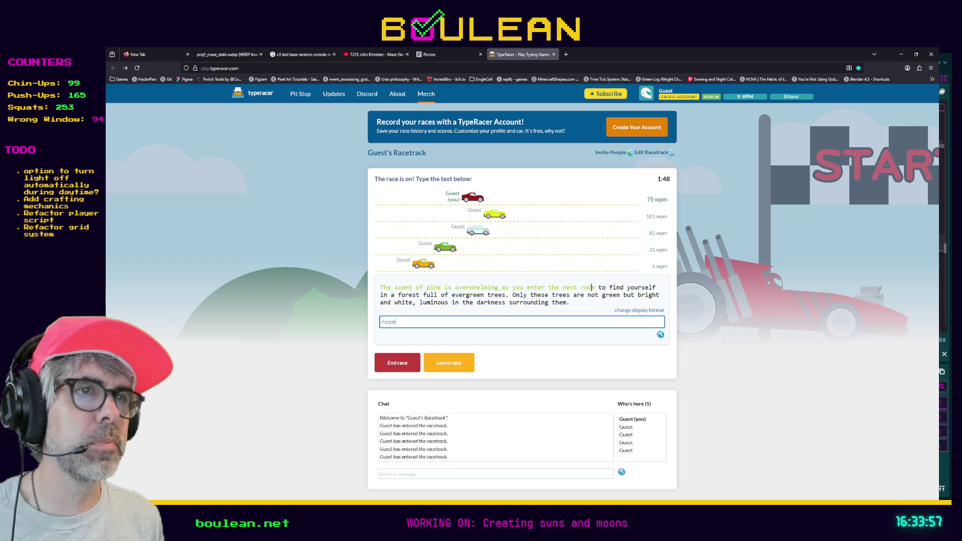
pyautogui.write(' yourself in a fo')
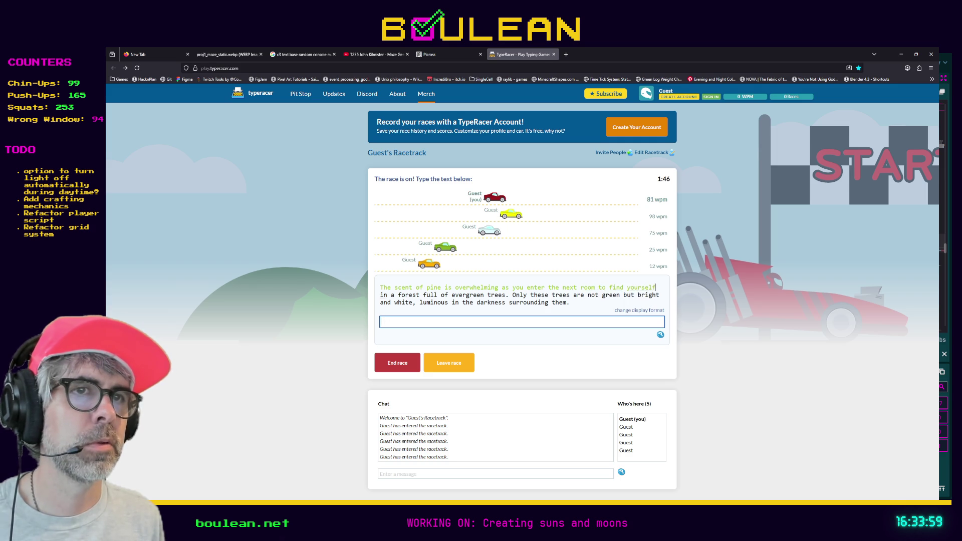
pyautogui.write('rest full of ev')
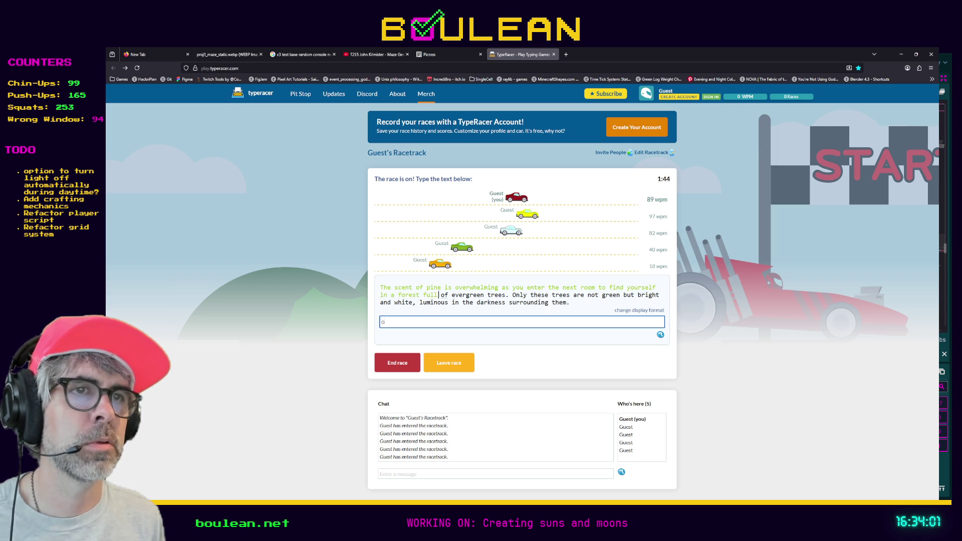
pyautogui.write('ergreen trees. Only')
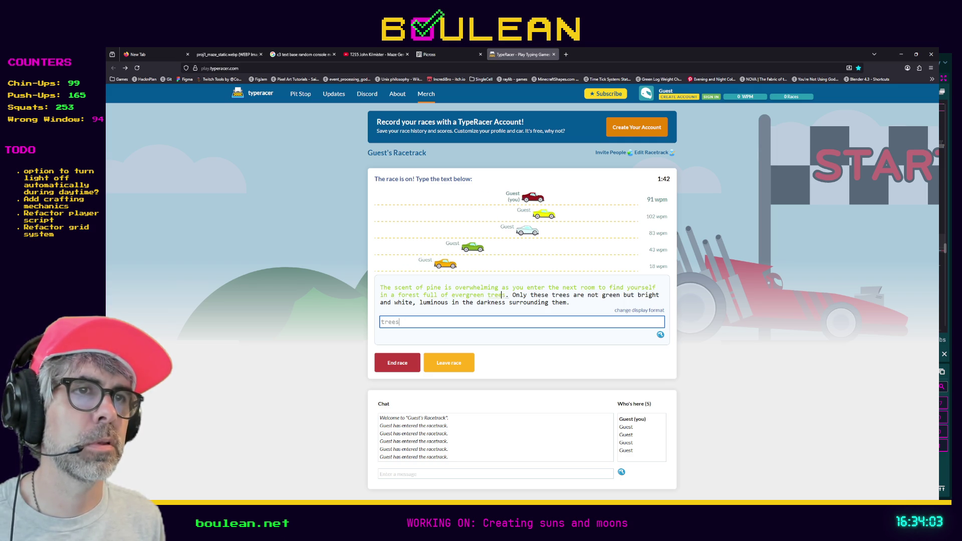
pyautogui.write(' these trees')
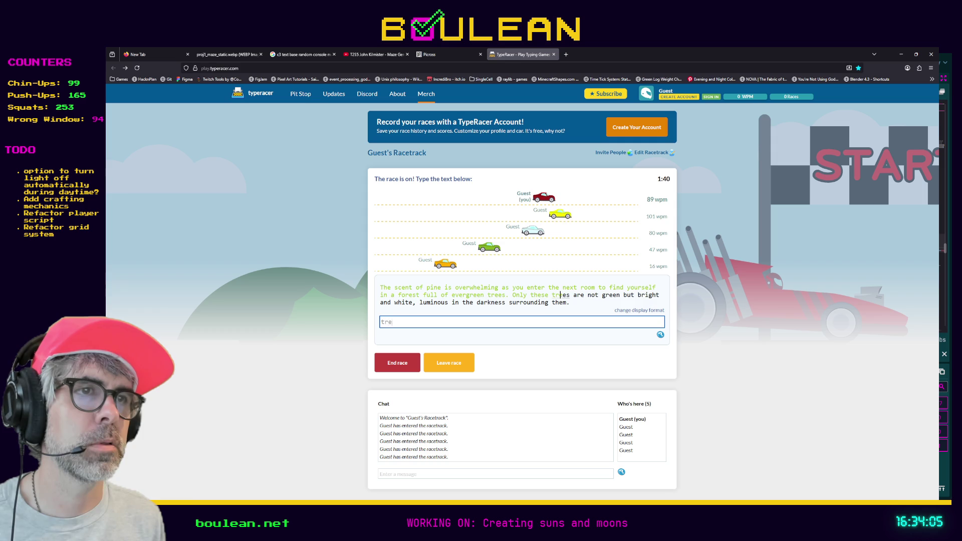
pyautogui.write(' are not')
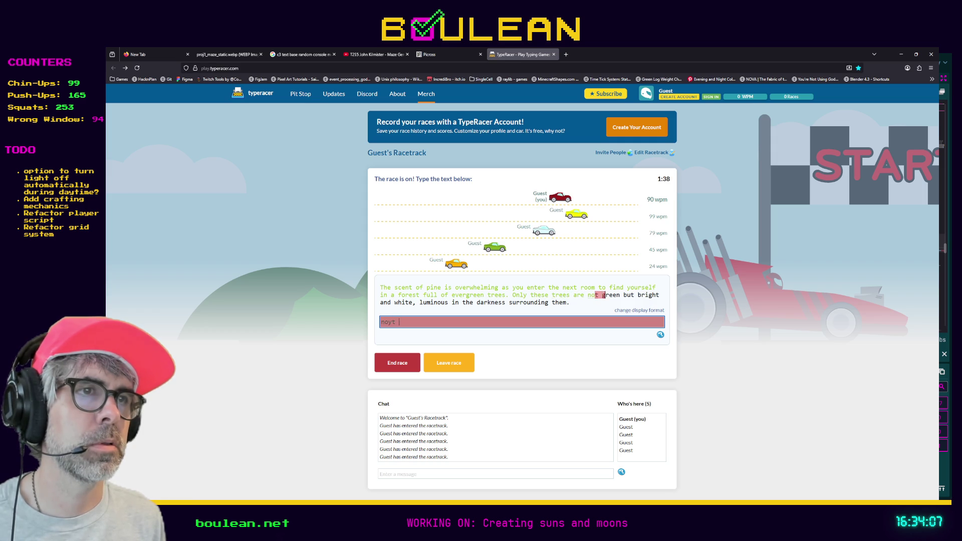
pyautogui.write(' green but bright and wh')
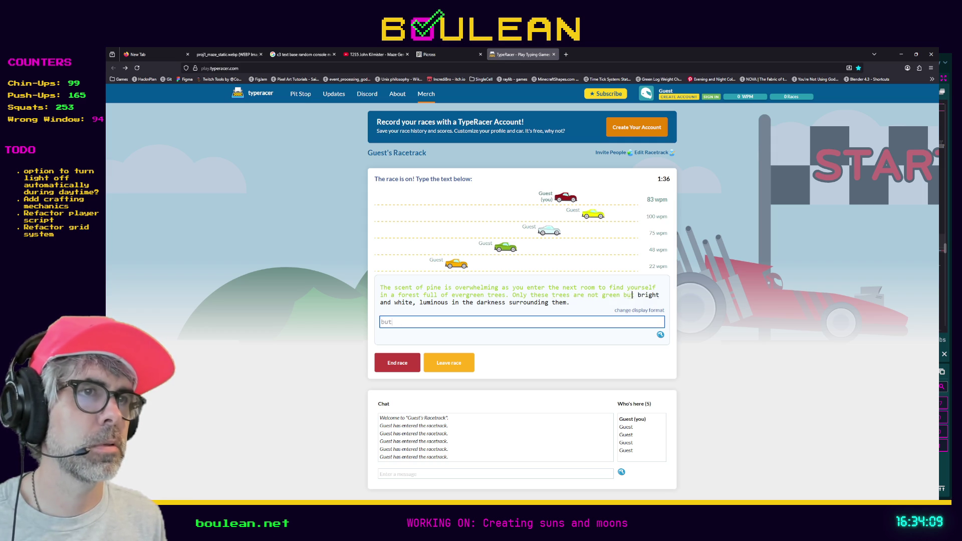
pyautogui.write('ite, ')
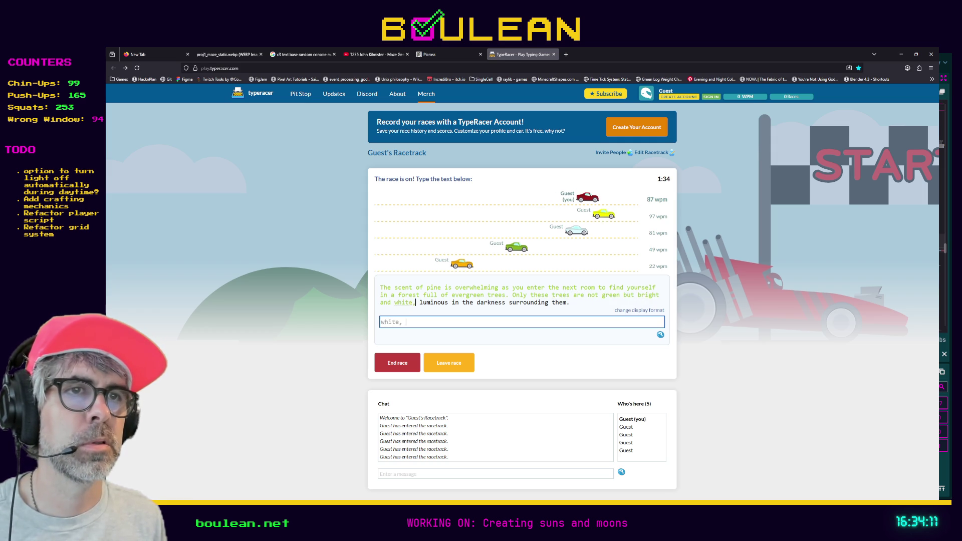
pyautogui.write('luminous in the darkn')
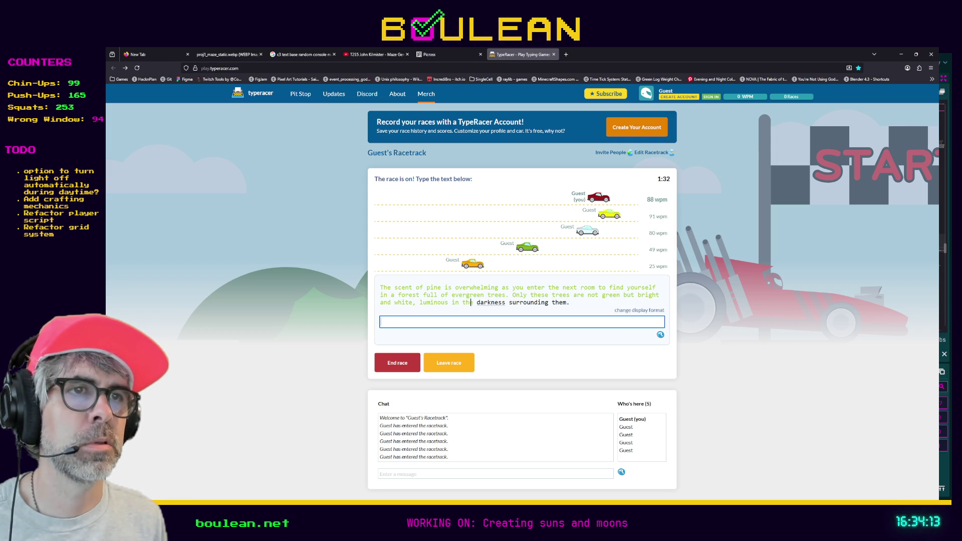
pyautogui.write('ess surrounding them')
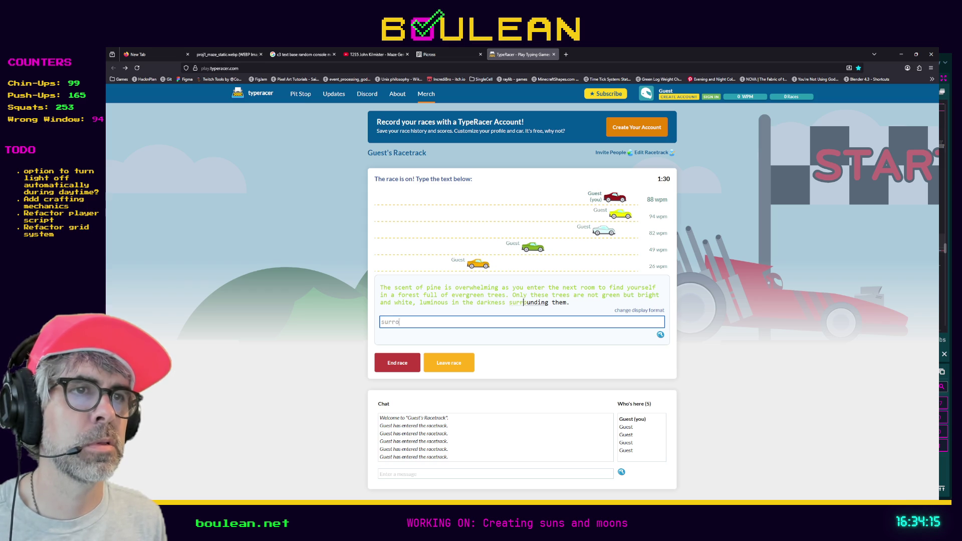
pyautogui.write('.')
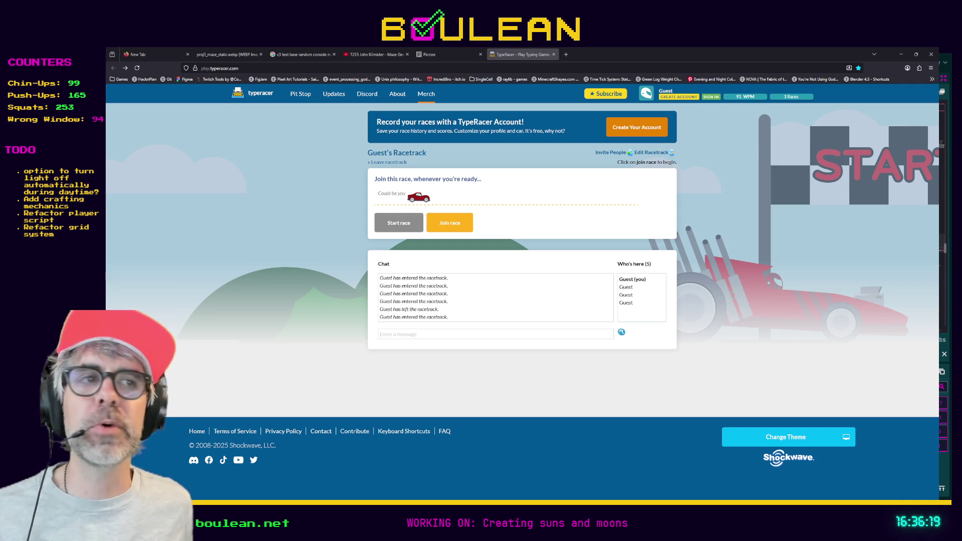
# Switch back to the Godot editor showing player.gd
pyautogui.hotkey('alt', 'Tab')
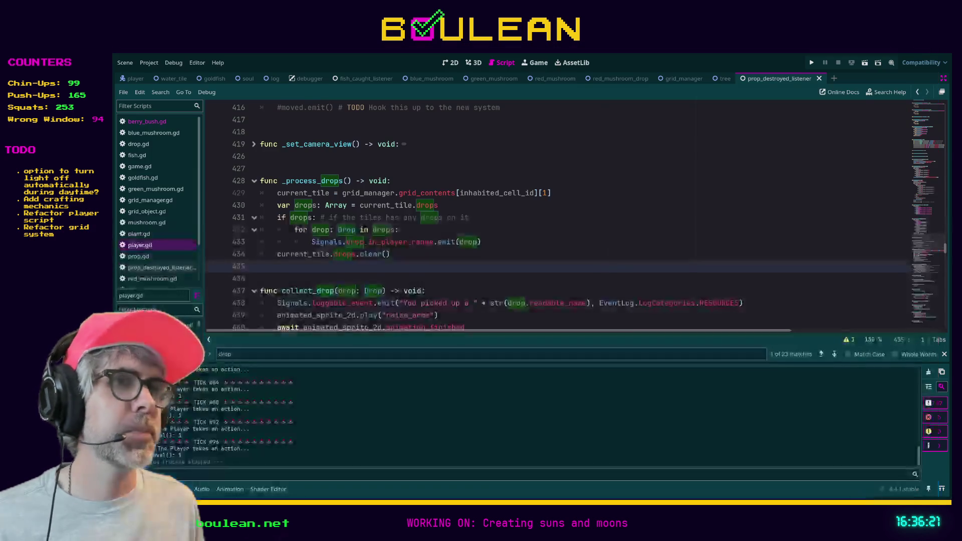
# Place the caret at the end of line 432 in player.gd's _process_drops
pyautogui.click(585, 231)
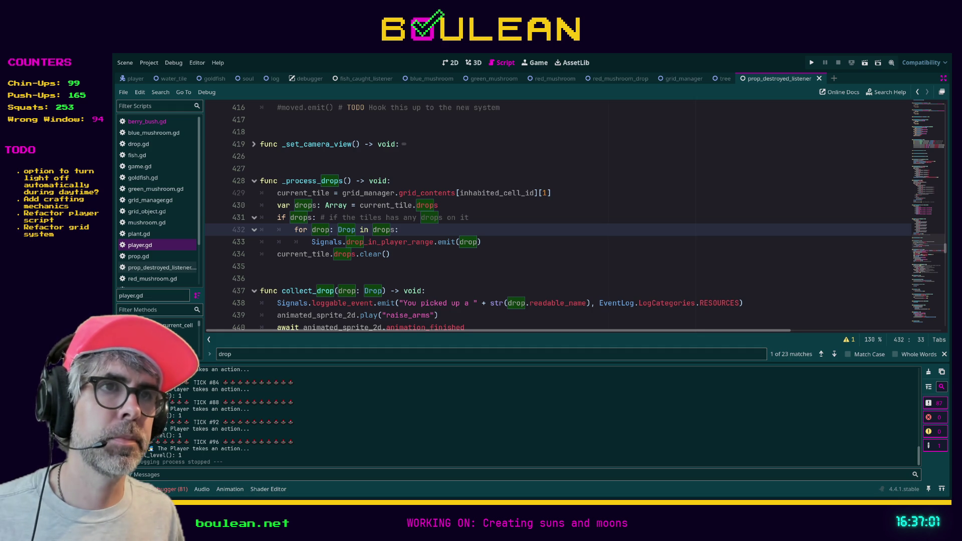
pyautogui.click(518, 254)
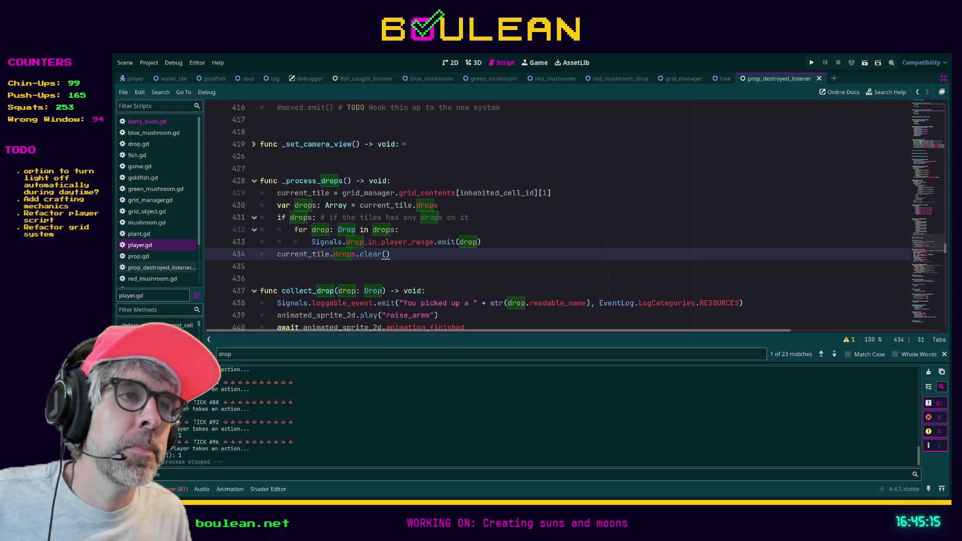
# Exit distraction-free mode and clear the 'drop' term from player.gd's Find bar
pyautogui.click(557, 270)
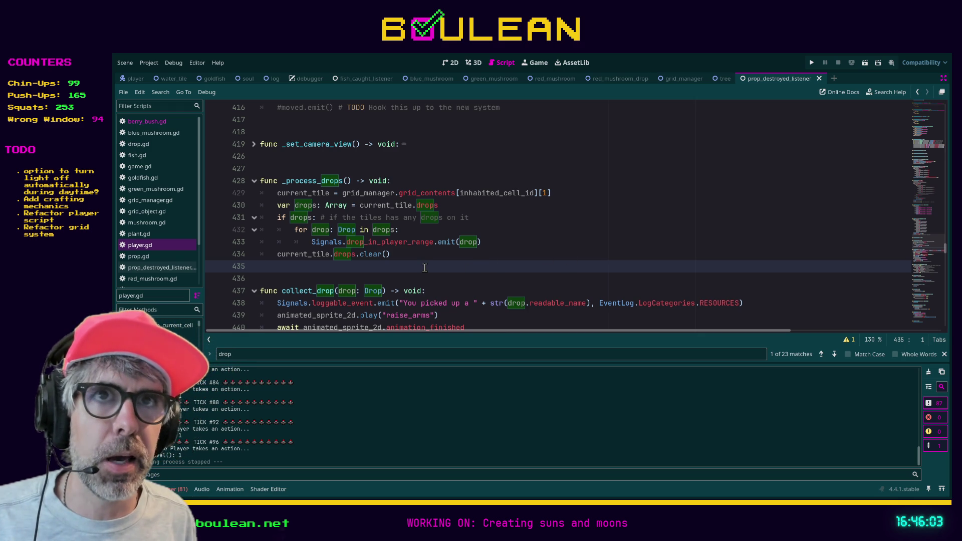
pyautogui.hotkey('ctrl', 'shift', 'F11')
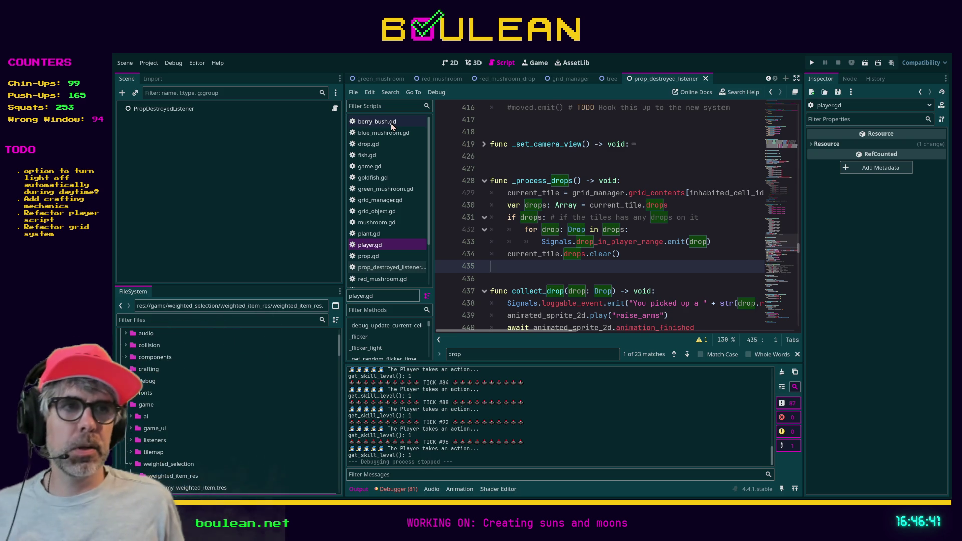
pyautogui.click(499, 279)
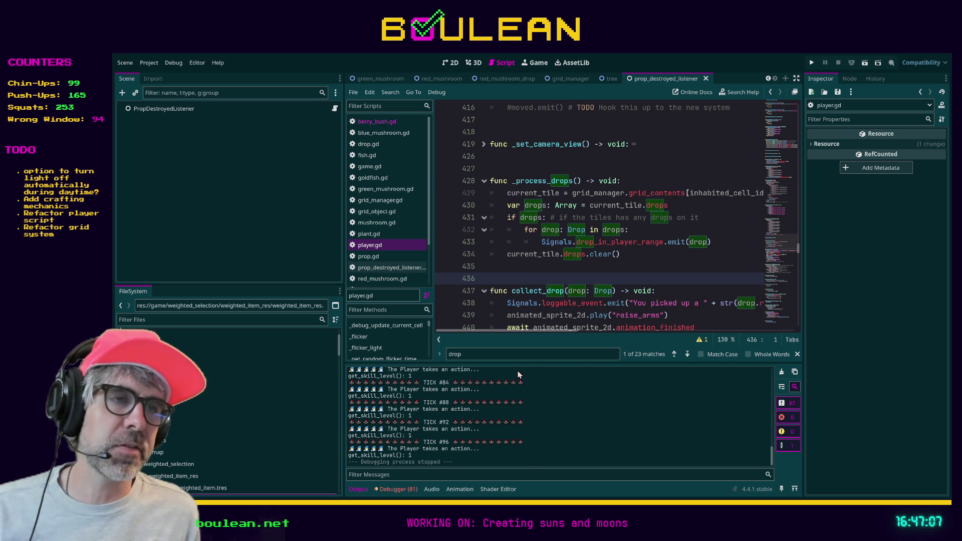
pyautogui.click(513, 349)
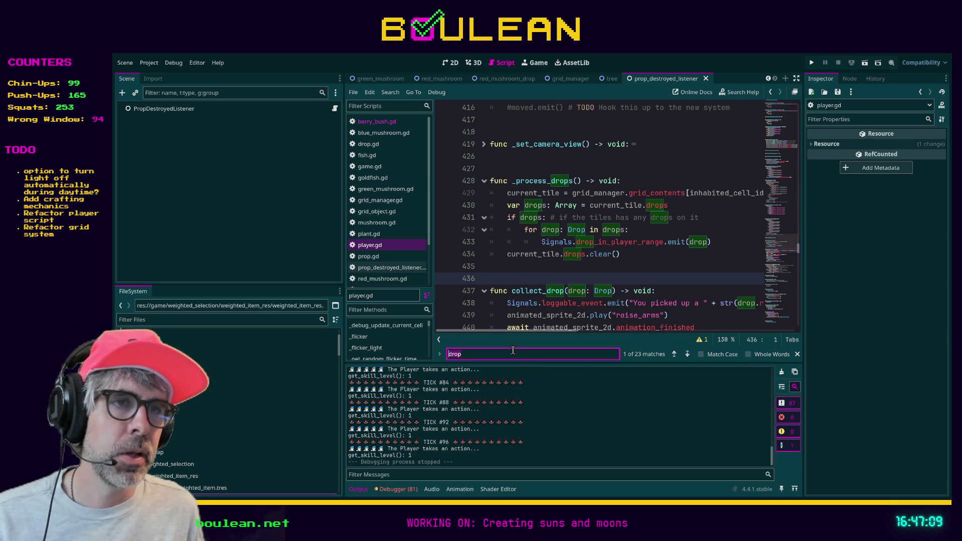
pyautogui.press('BackSpace')
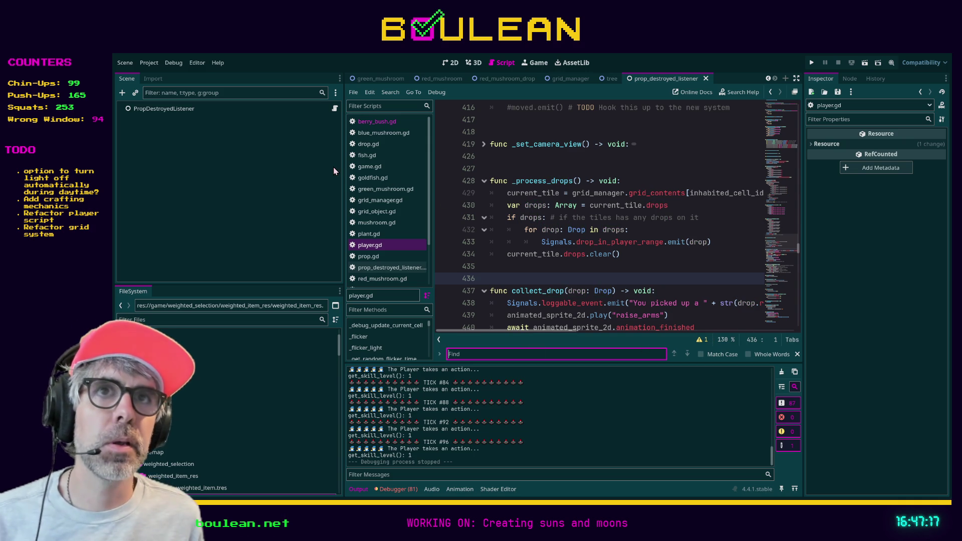
# Switch to the green_mushroom scene to show GreenMushroom's drop properties
pyautogui.click(227, 320)
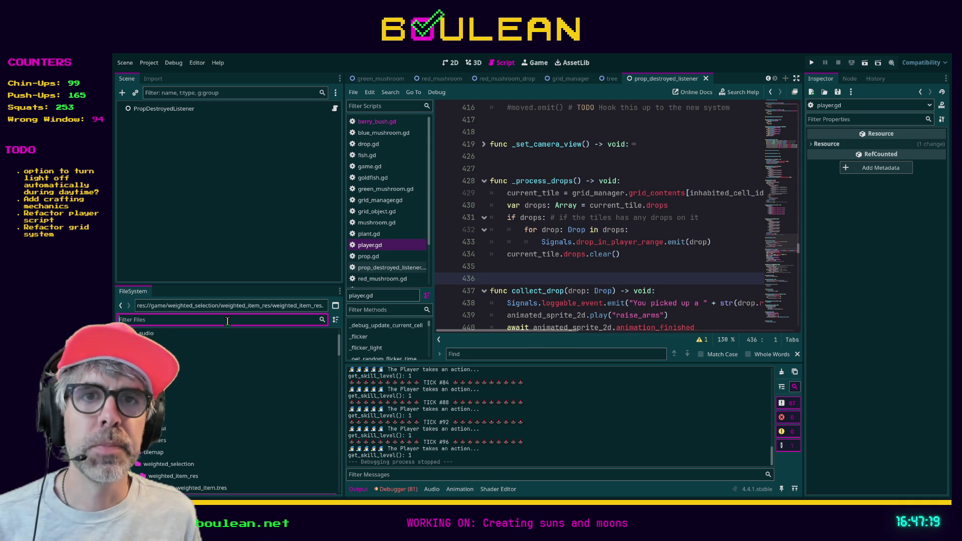
pyautogui.click(381, 78)
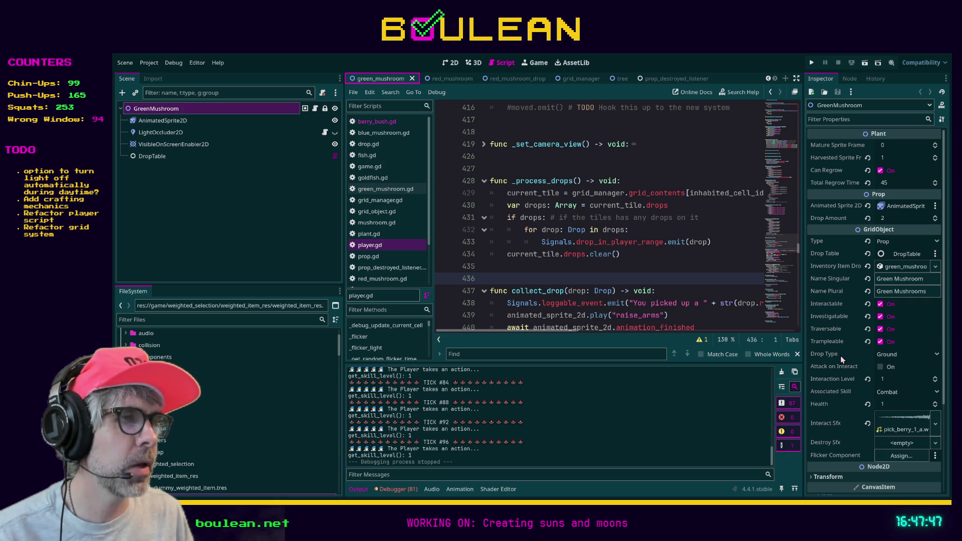
# Check GreenMushroom's Ground drop type, then drag the dock splitter left to widen player.gd
pyautogui.click(894, 356)
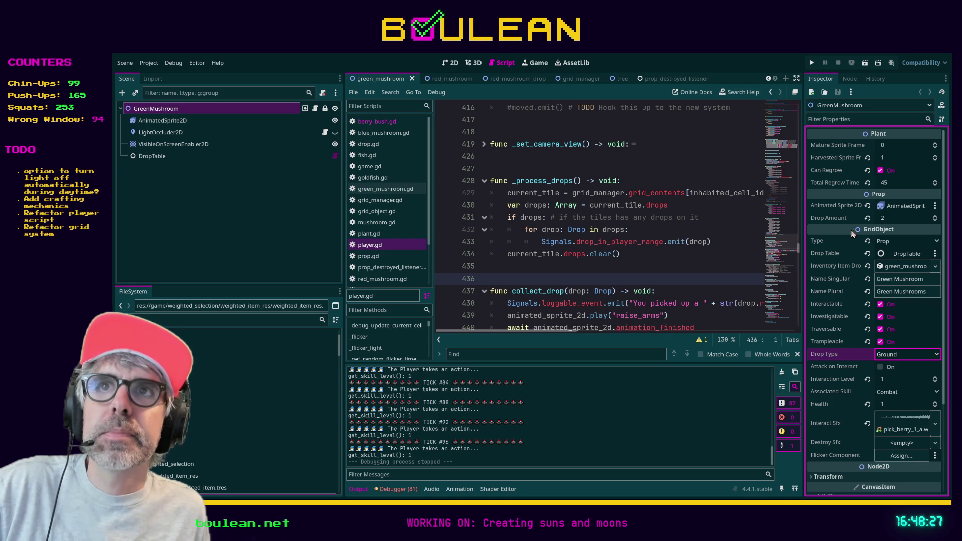
pyautogui.click(592, 277)
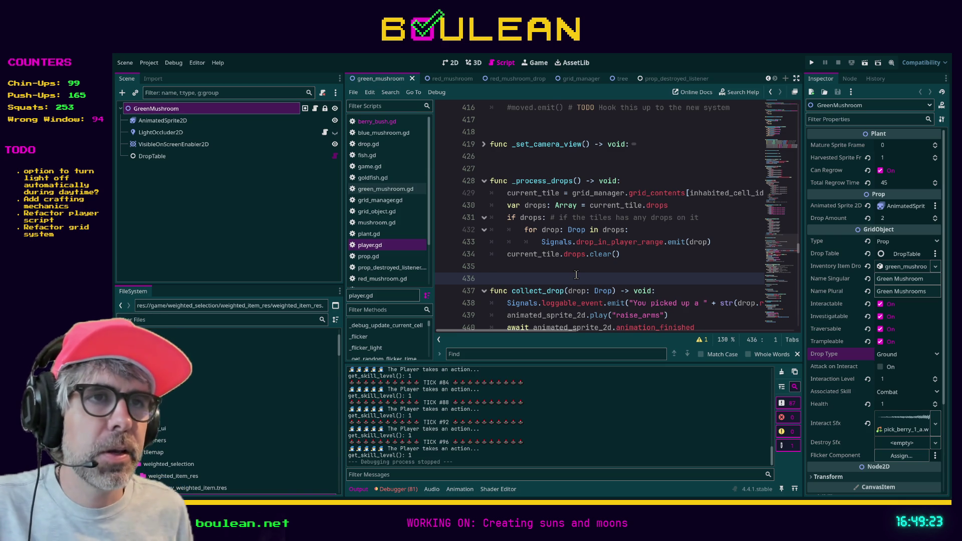
pyautogui.moveTo(344, 248); pyautogui.dragTo(290, 236)
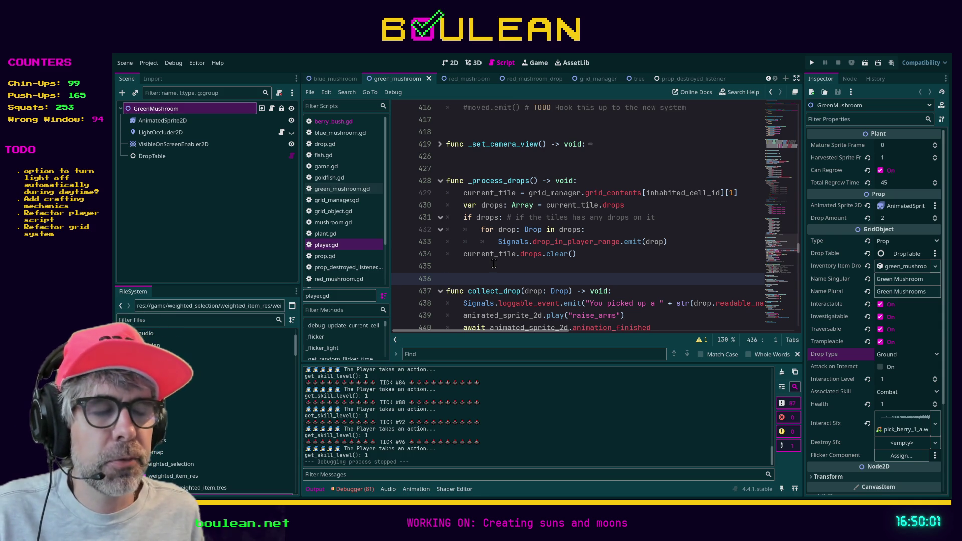
# Scroll through player.gd and open grid_manager.gd from the script list
pyautogui.scroll(-3, 510, 274)
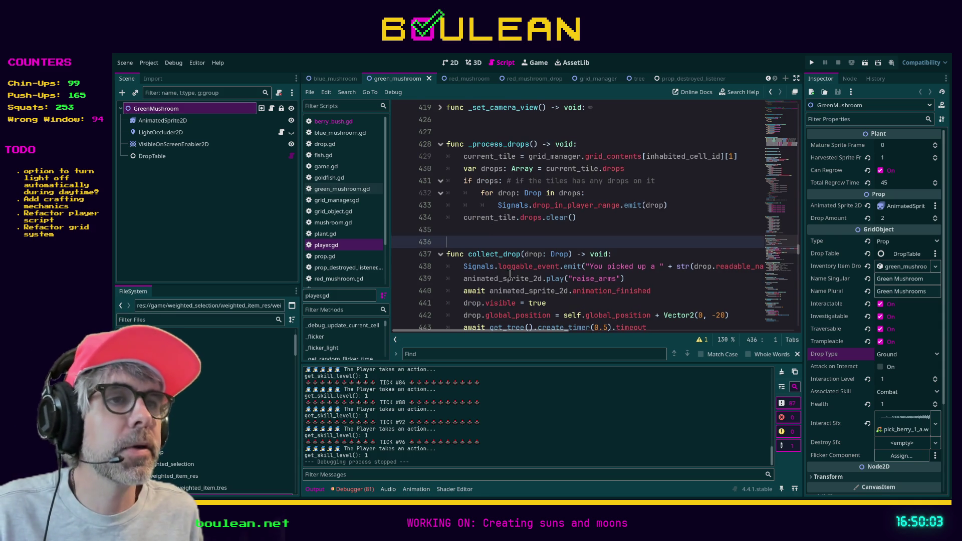
pyautogui.scroll(-1, 526, 257)
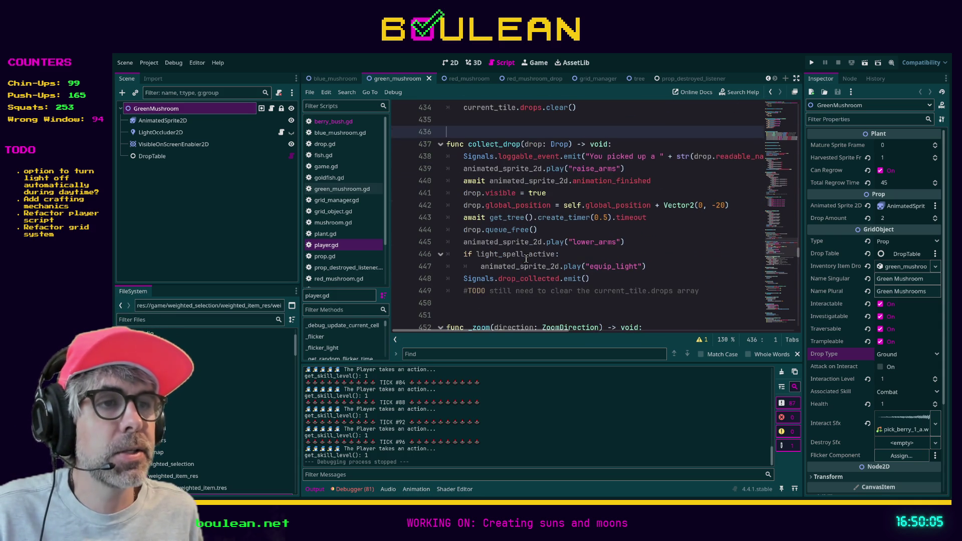
pyautogui.scroll(1, 678, 290)
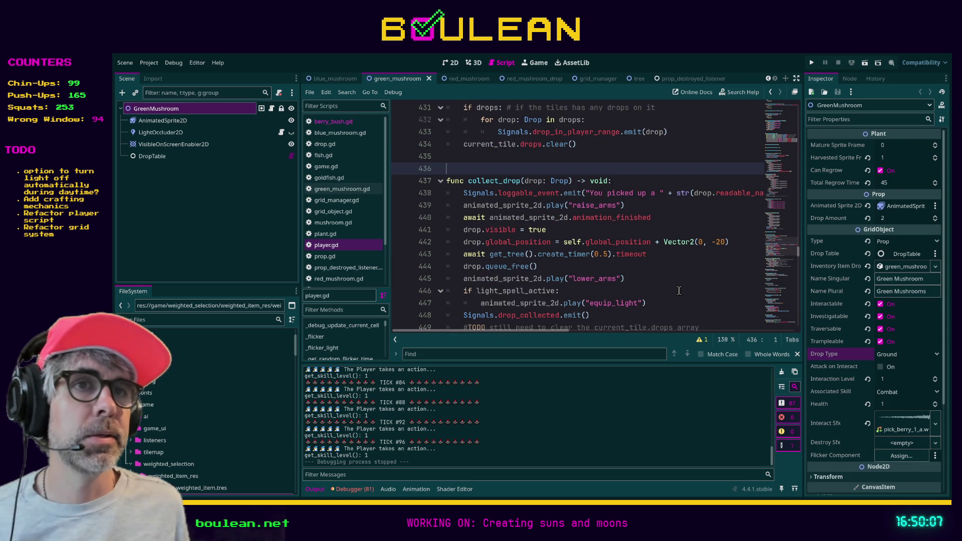
pyautogui.click(710, 293)
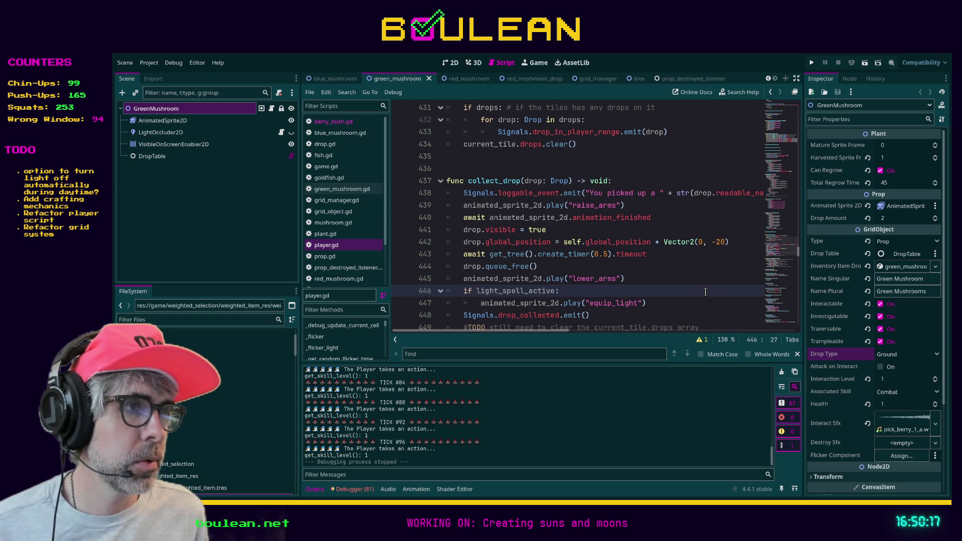
pyautogui.scroll(14, 660, 215)
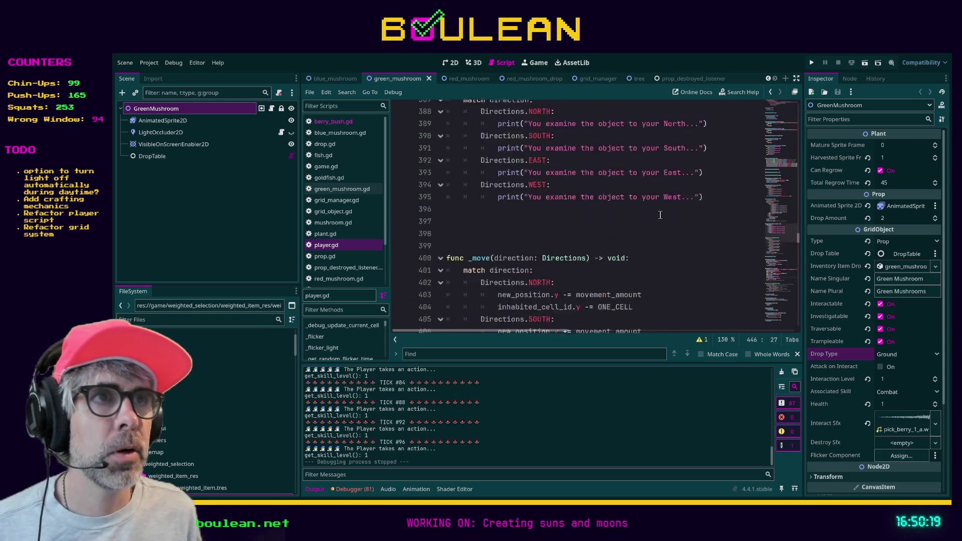
pyautogui.scroll(8, 660, 215)
pyautogui.moveTo(799, 231)
pyautogui.mouseDown()
pyautogui.moveTo(796, 165)
pyautogui.moveTo(777, 95)
pyautogui.mouseUp()
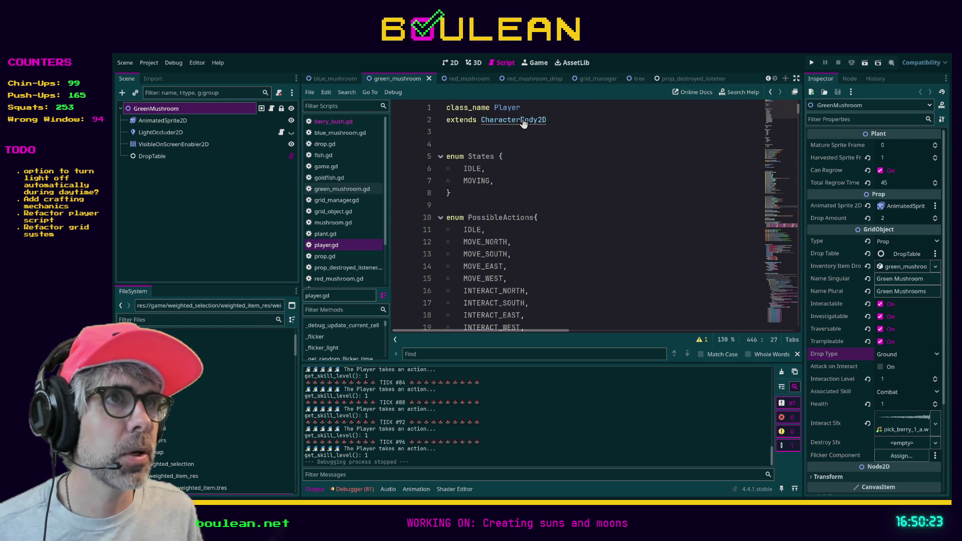
pyautogui.click(351, 199)
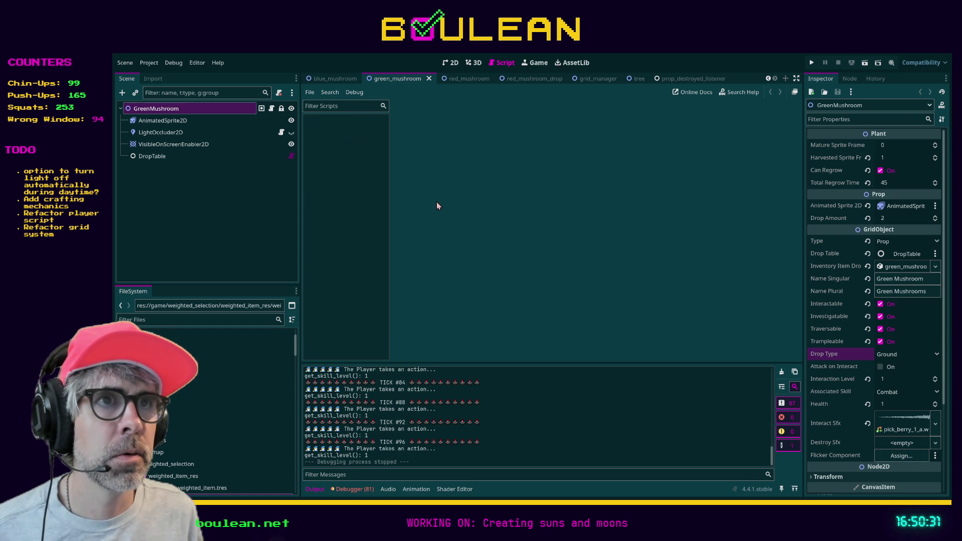
# Filter the FileSystem to open the tree, berry_bush and blue_mushroom scenes
pyautogui.click(184, 321)
pyautogui.write('tree')
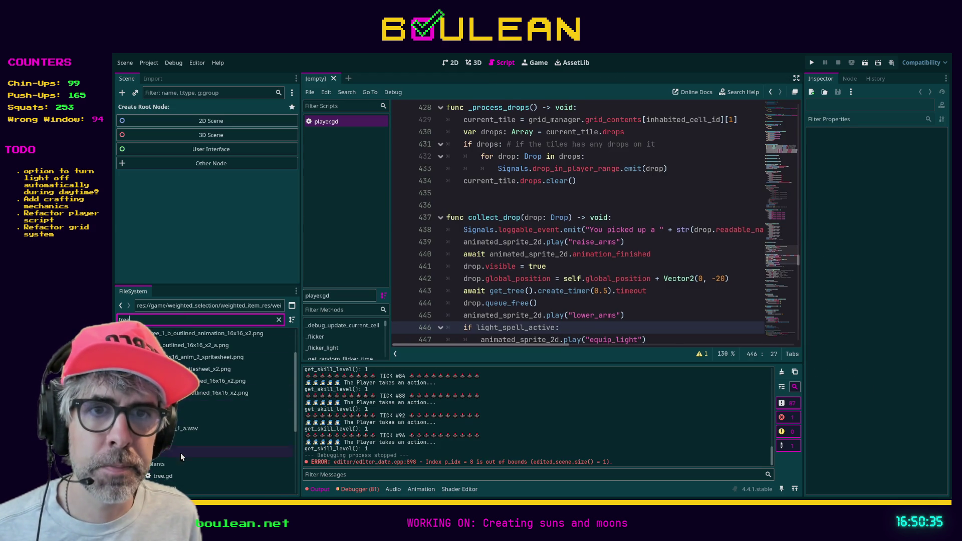
pyautogui.doubleClick(170, 487)
pyautogui.doubleClick(155, 317)
pyautogui.write('berry')
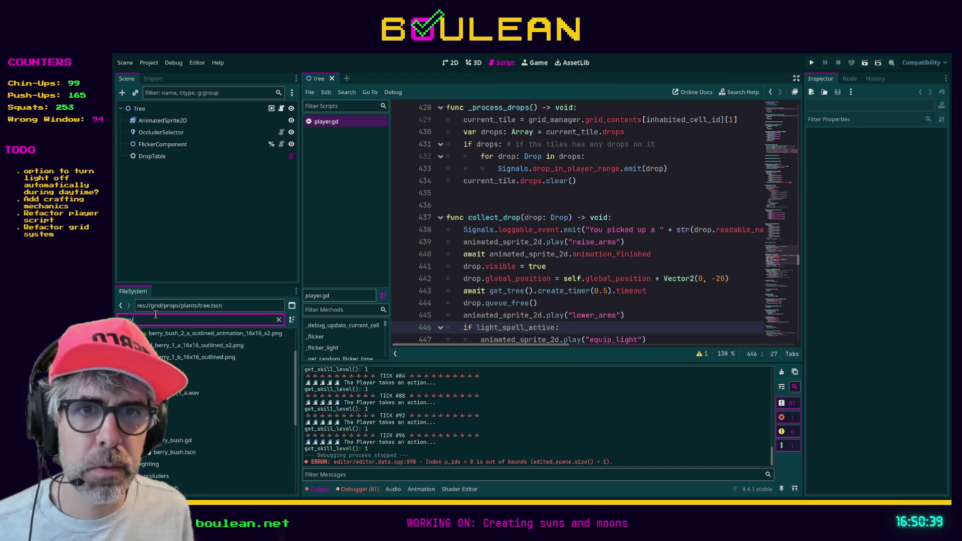
pyautogui.scroll(-1, 187, 435)
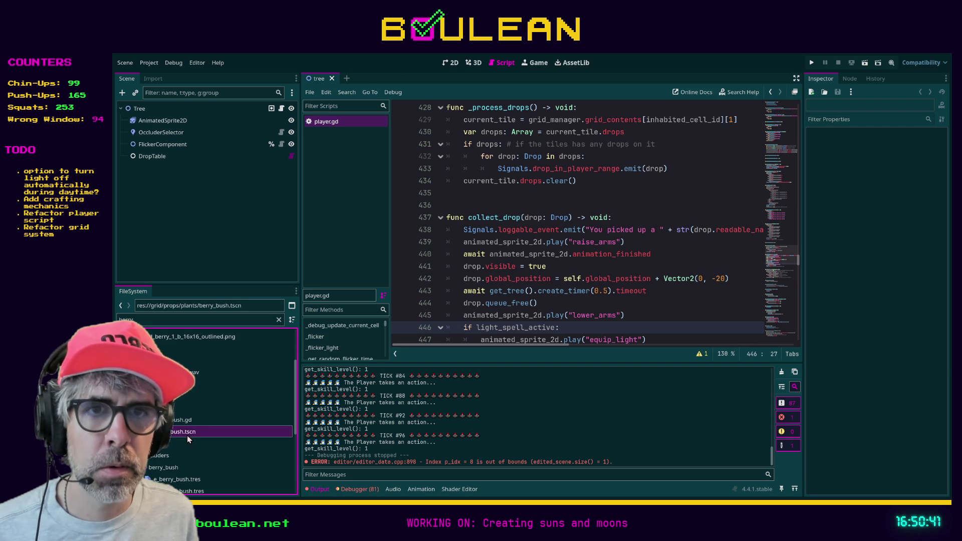
pyautogui.doubleClick(187, 434)
pyautogui.click(165, 318)
pyautogui.doubleClick(164, 318)
pyautogui.write('blue')
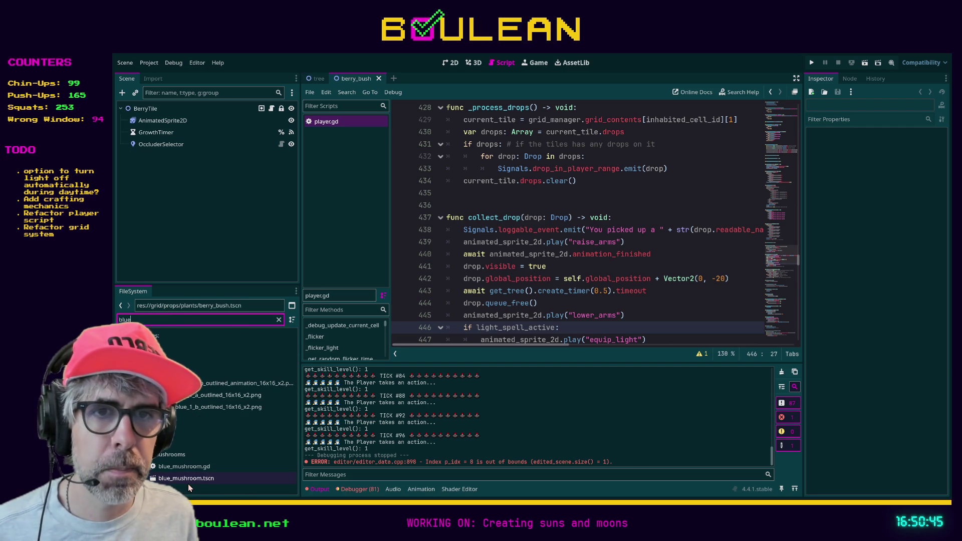
pyautogui.doubleClick(190, 478)
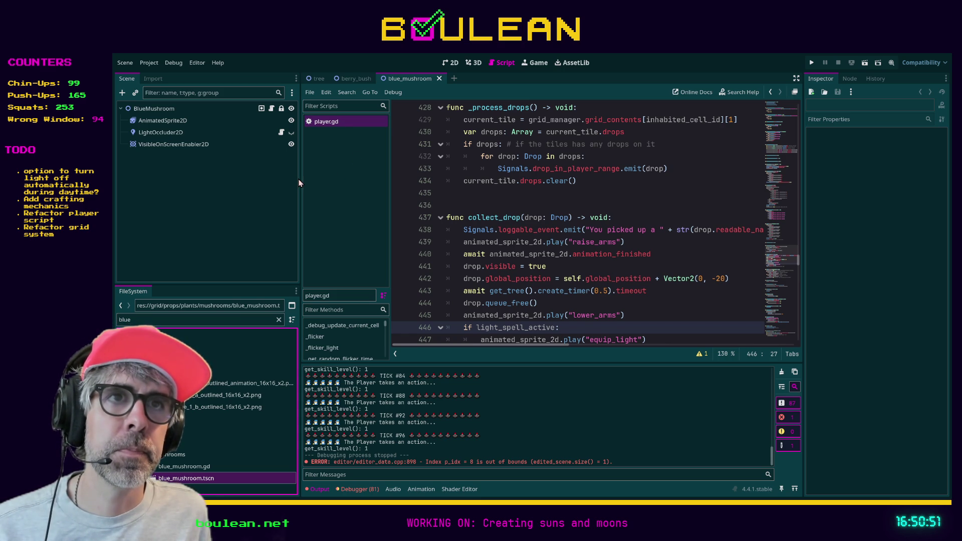
pyautogui.moveTo(299, 178); pyautogui.dragTo(282, 174)
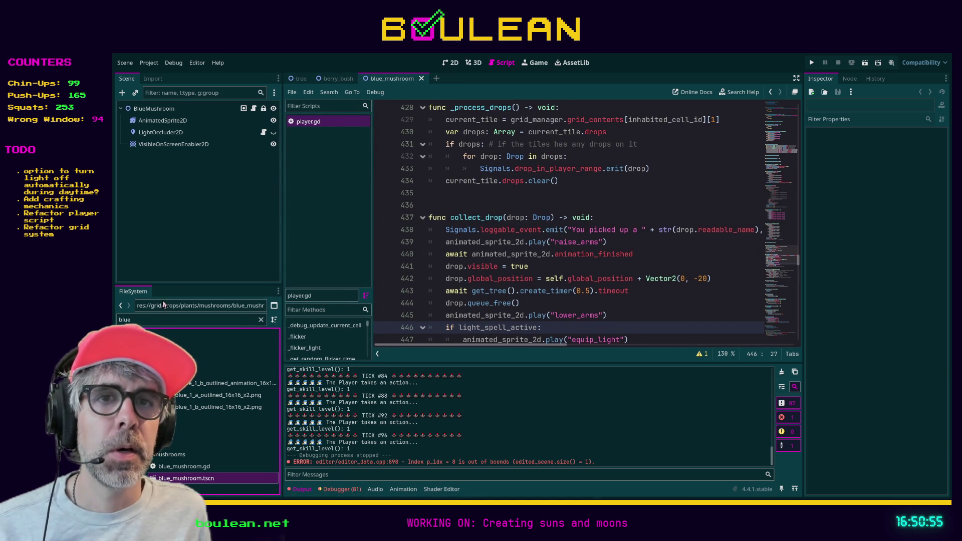
# Filter the FileSystem for 'grid' and open grid_object.gd
pyautogui.doubleClick(160, 321)
pyautogui.write('grid')
pyautogui.click(173, 395)
pyautogui.doubleClick(173, 396)
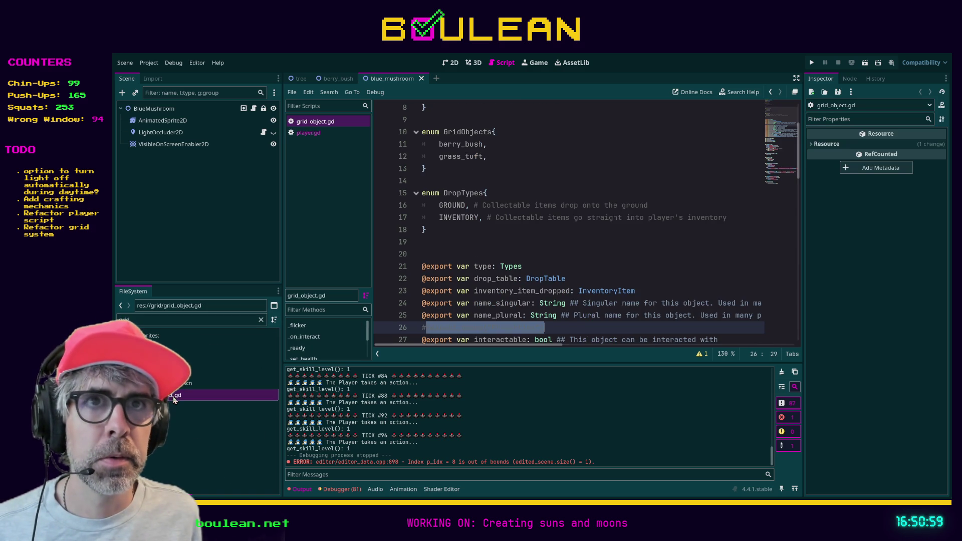
# Open the blue_mushroom.gd, berry_bush.gd and tree.gd scripts from their scene roots
pyautogui.click(254, 108)
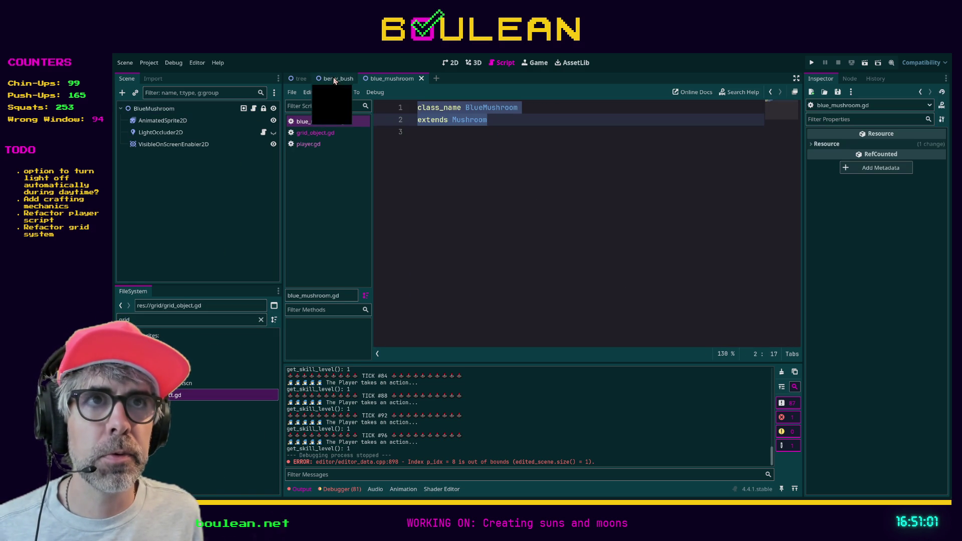
pyautogui.click(334, 79)
pyautogui.click(253, 109)
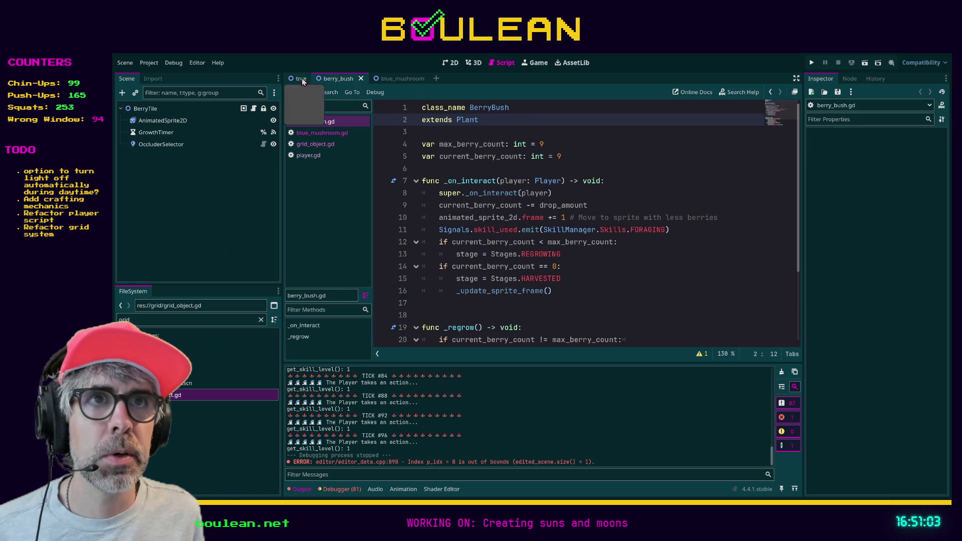
pyautogui.click(304, 79)
pyautogui.click(264, 108)
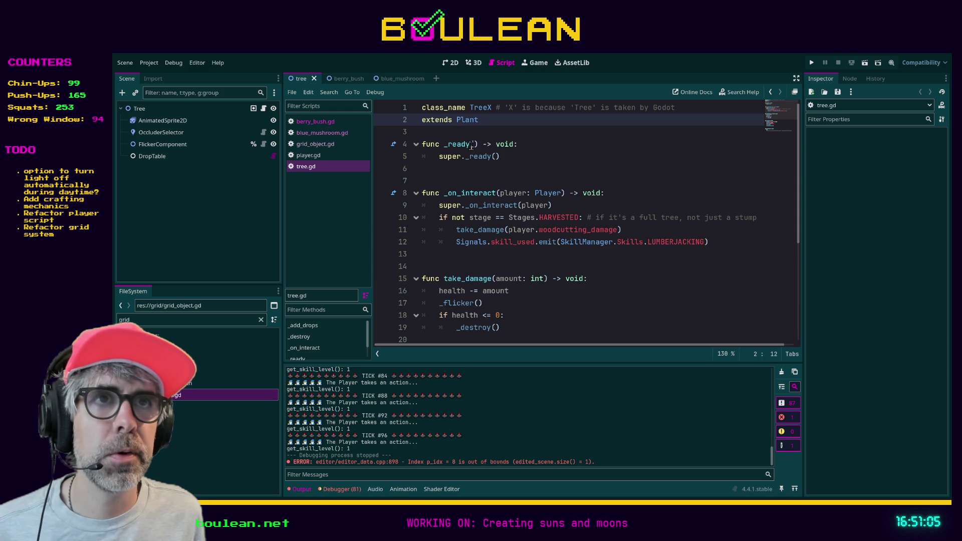
# Find _add_drops() in tree.gd: its call on line 26 and definition on line 30
pyautogui.scroll(-1, 479, 159)
pyautogui.scroll(-2, 480, 159)
pyautogui.scroll(-2, 571, 157)
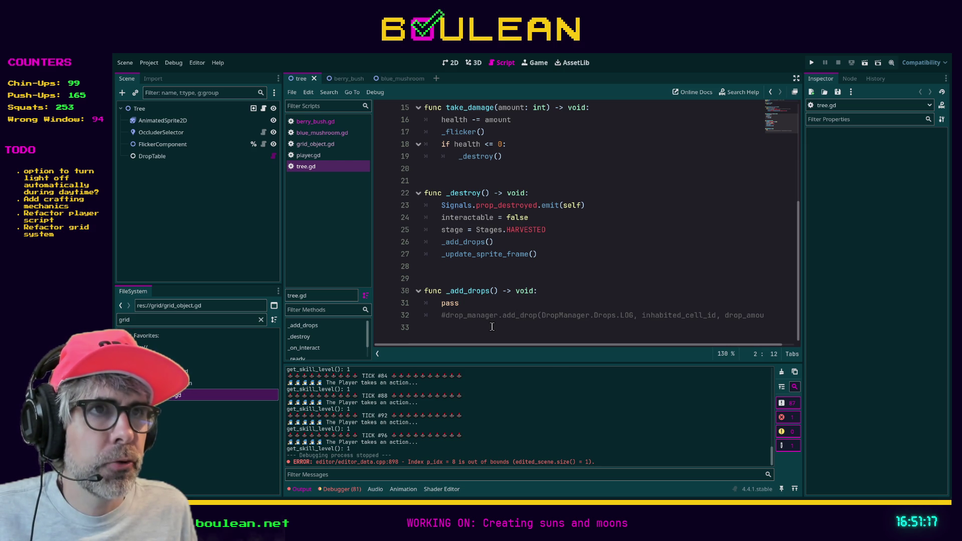
pyautogui.click(631, 253)
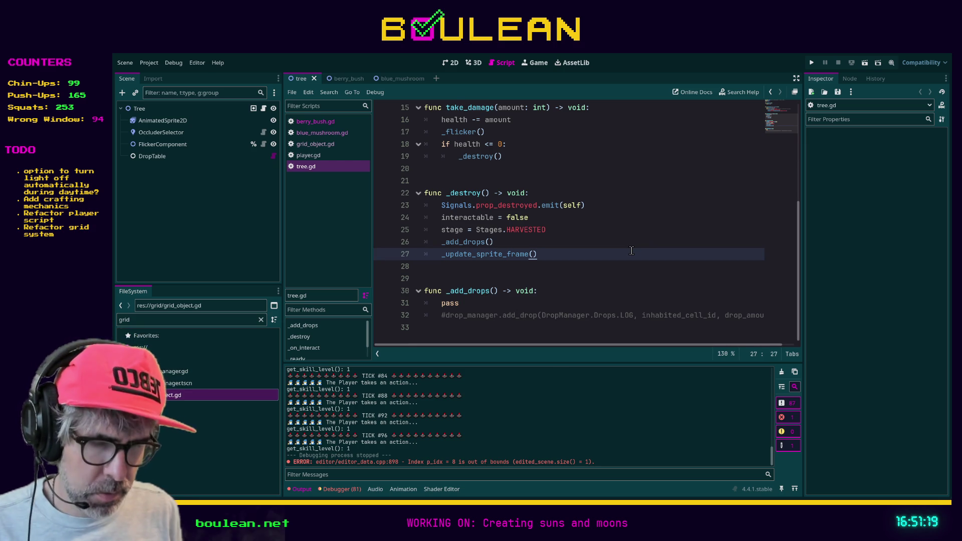
pyautogui.hotkey('ctrl', 'f')
pyautogui.write('_add_drops()')
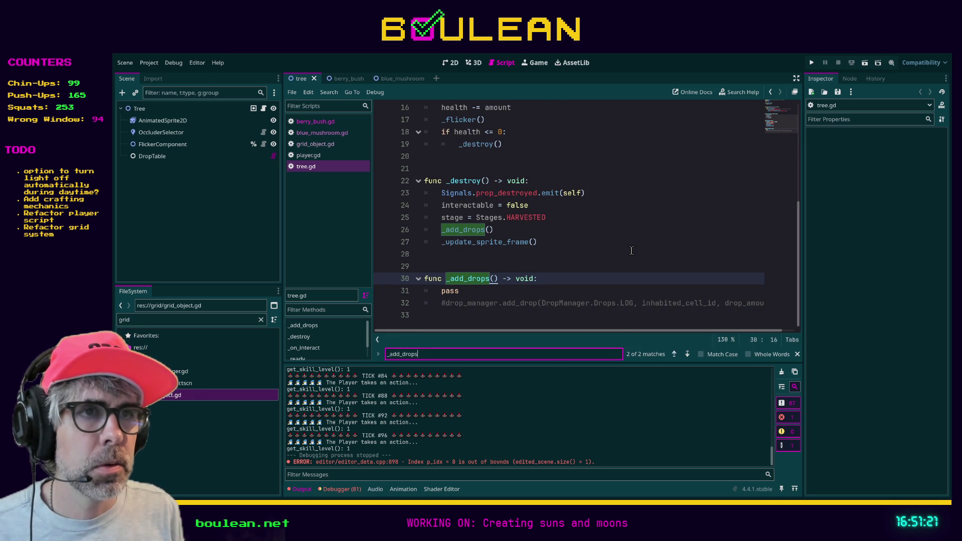
pyautogui.press('Return')
pyautogui.click(530, 280)
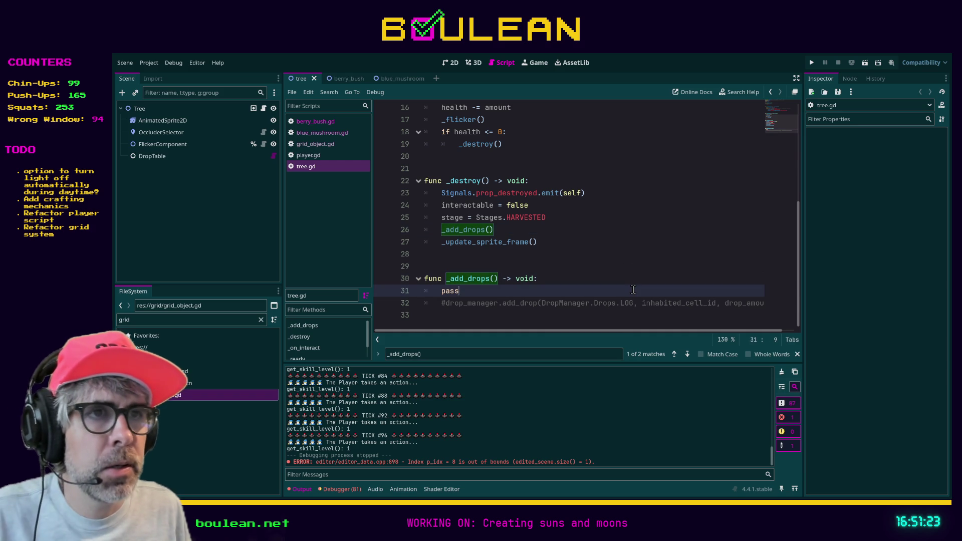
pyautogui.click(499, 283)
pyautogui.hotkey('ctrl', 'Left')
pyautogui.hotkey('ctrl', 'Left')
pyautogui.press('Left')
pyautogui.press('Right')
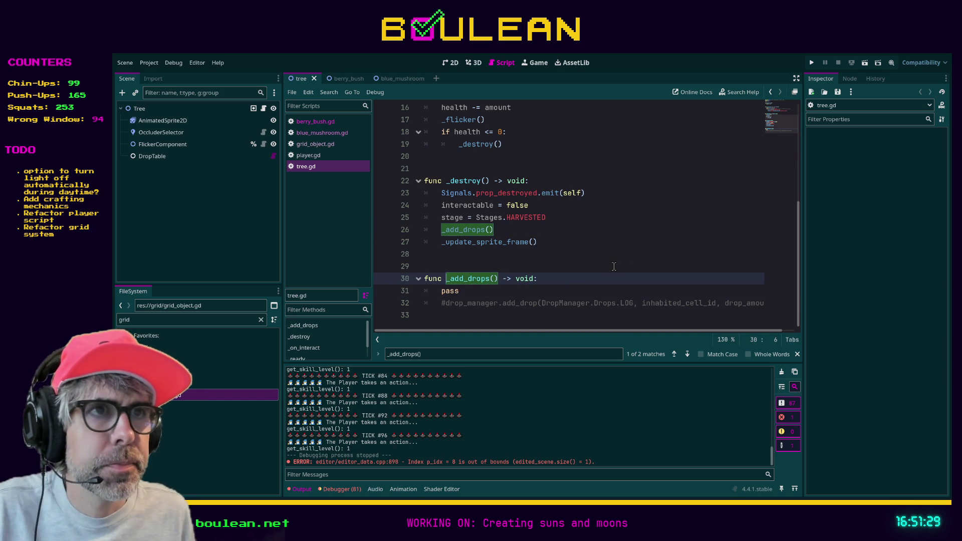
# Open parent plant.gd and search the project for _add_drops, finding 2 matches in tree.gd
pyautogui.scroll(5, 613, 267)
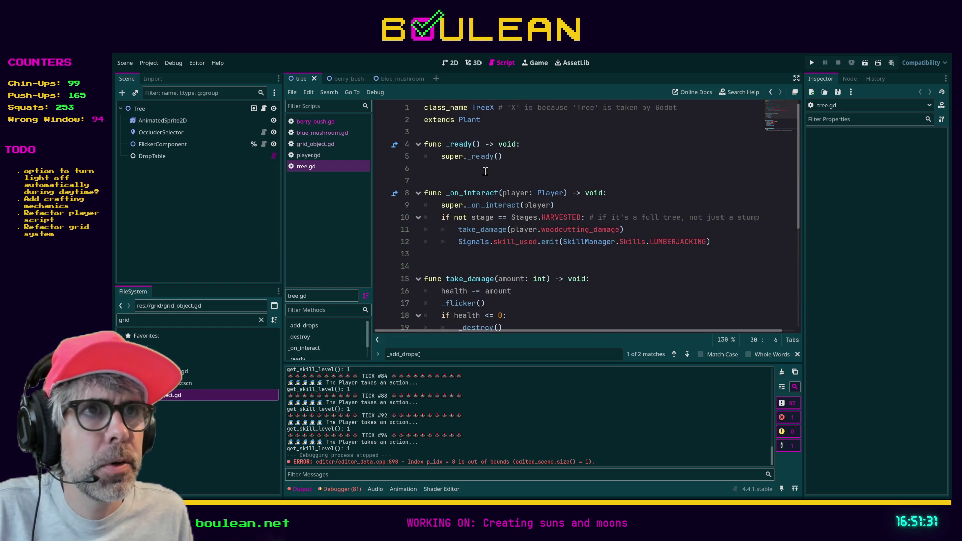
pyautogui.keyDown('ctrl'); pyautogui.click(469, 120); pyautogui.keyUp('ctrl')
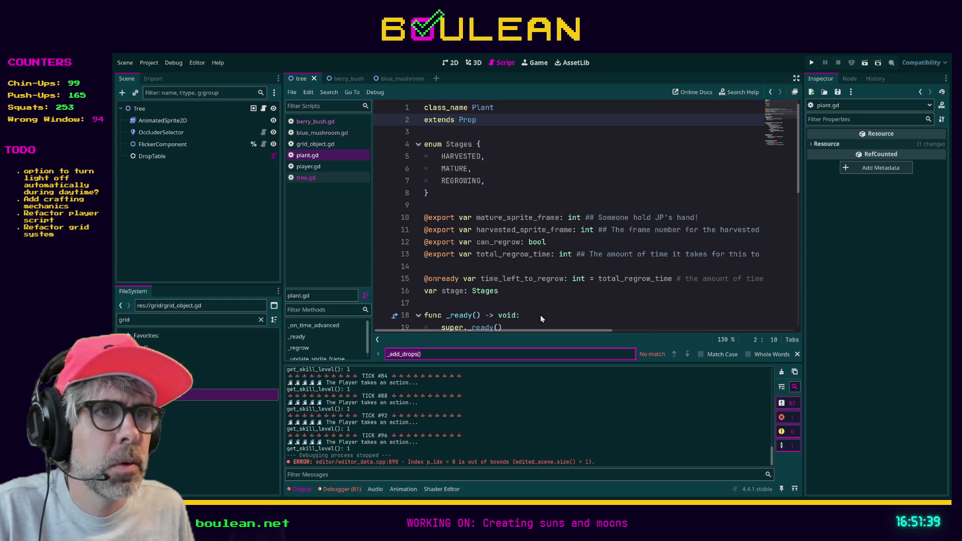
pyautogui.hotkey('ctrl', 'shift', 'f')
pyautogui.press('Return')
pyautogui.click(335, 400)
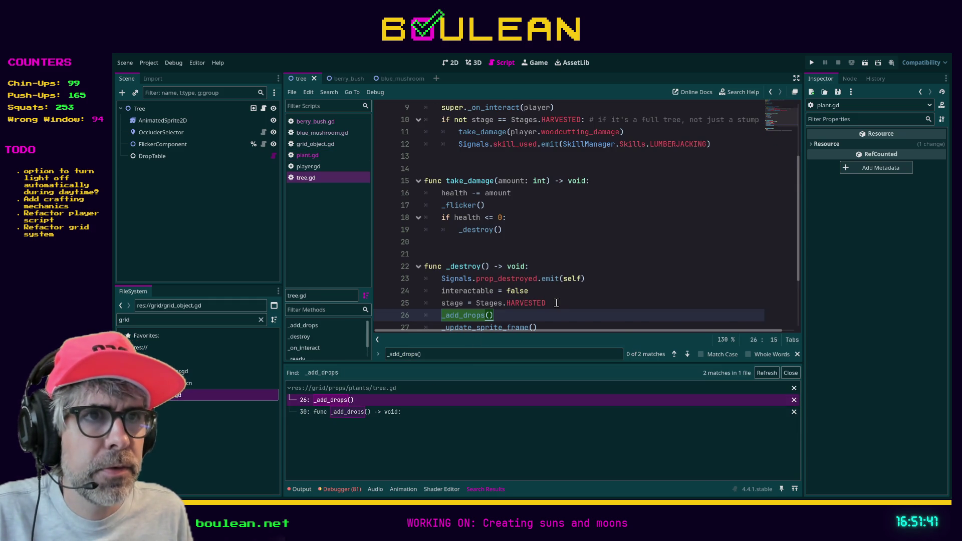
# Delete the _add_drops() call from _destroy in tree.gd
pyautogui.scroll(-2, 525, 308)
pyautogui.click(521, 242)
pyautogui.hotkey('shift', 'Home')
pyautogui.hotkey('shift', 'Home')
pyautogui.press('BackSpace')
pyautogui.press('BackSpace')
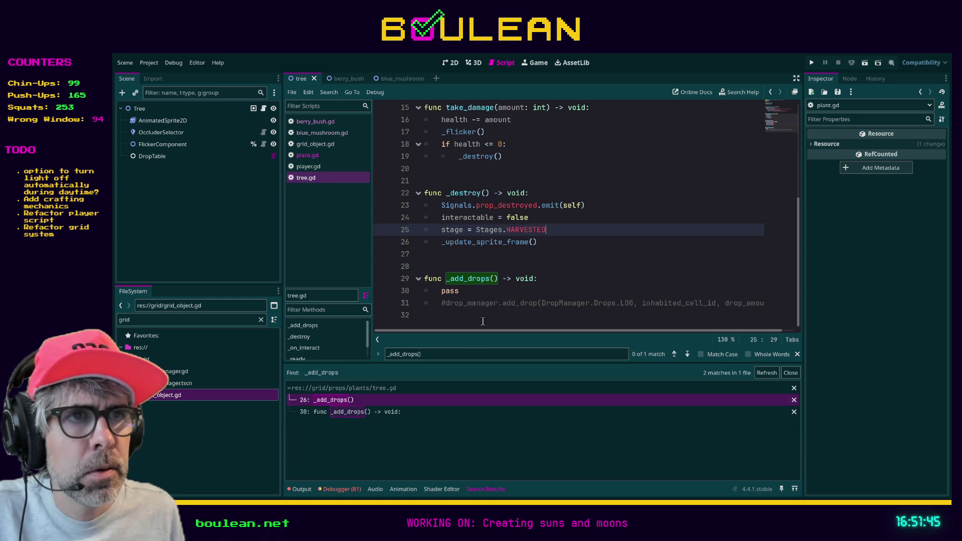
# Delete the _add_drops function definition and save tree.gd
pyautogui.moveTo(482, 321); pyautogui.dragTo(385, 287)
pyautogui.press('BackSpace')
pyautogui.press('BackSpace')
pyautogui.press('BackSpace')
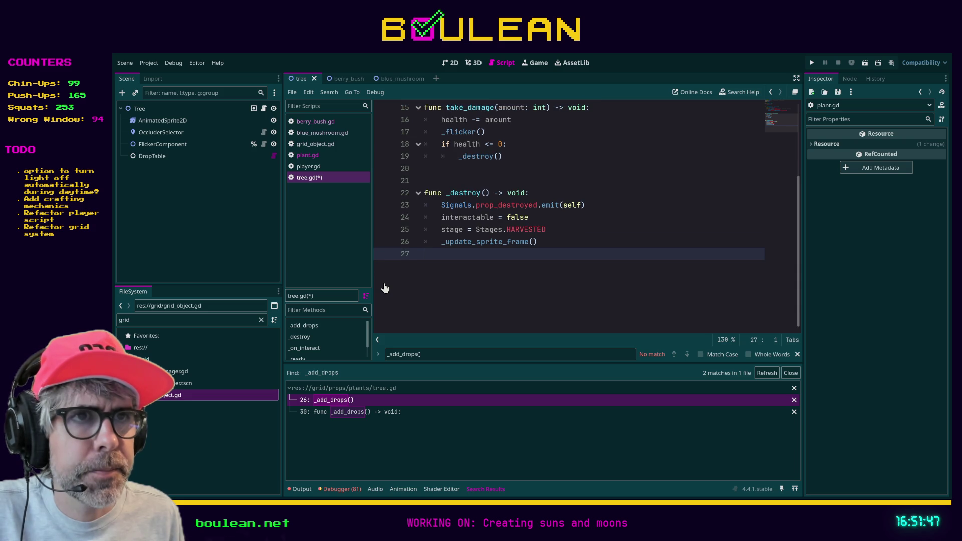
pyautogui.hotkey('ctrl', 's')
pyautogui.scroll(3, 526, 282)
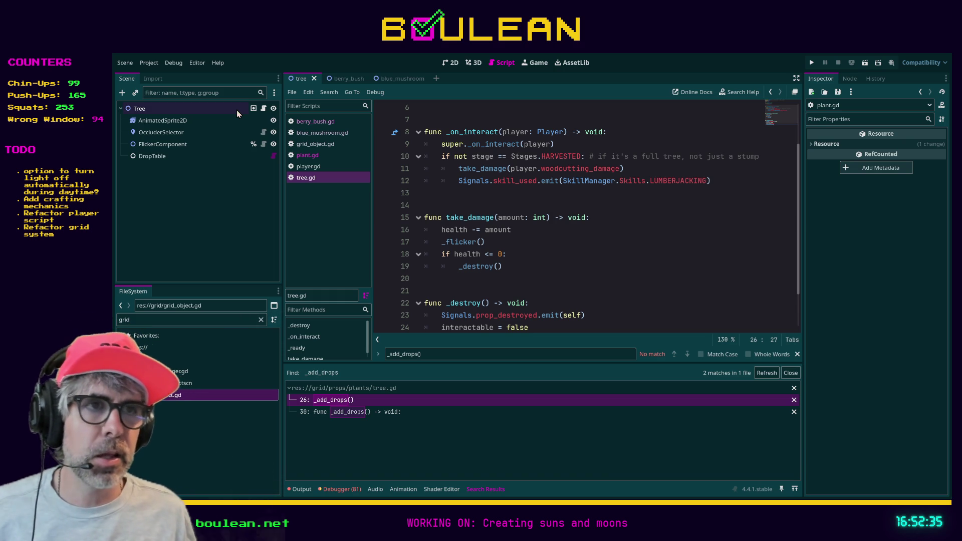
pyautogui.click(462, 292)
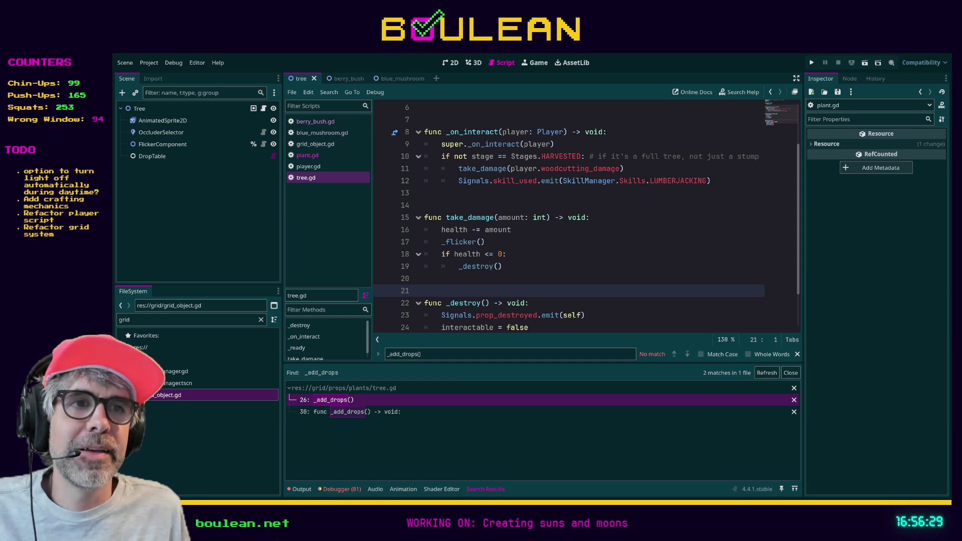
pyautogui.click(429, 275)
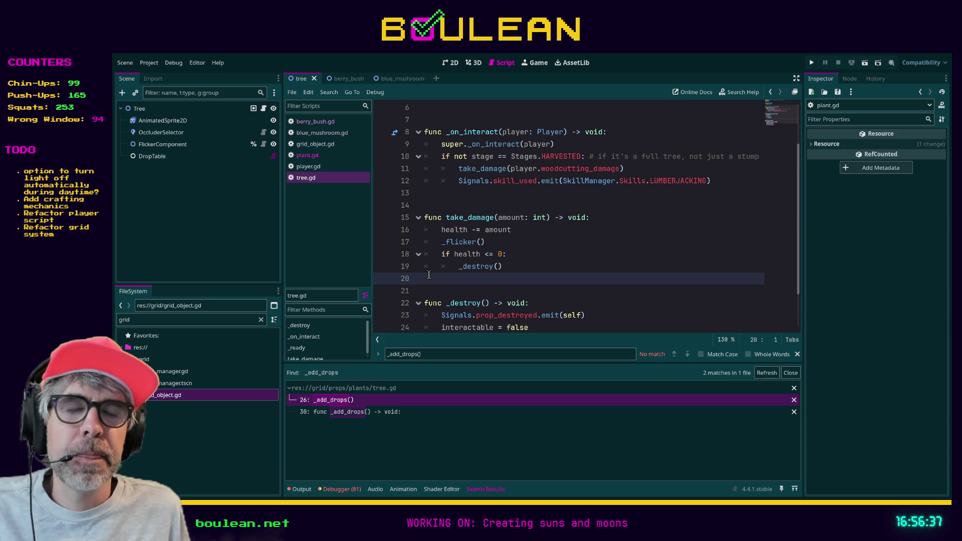
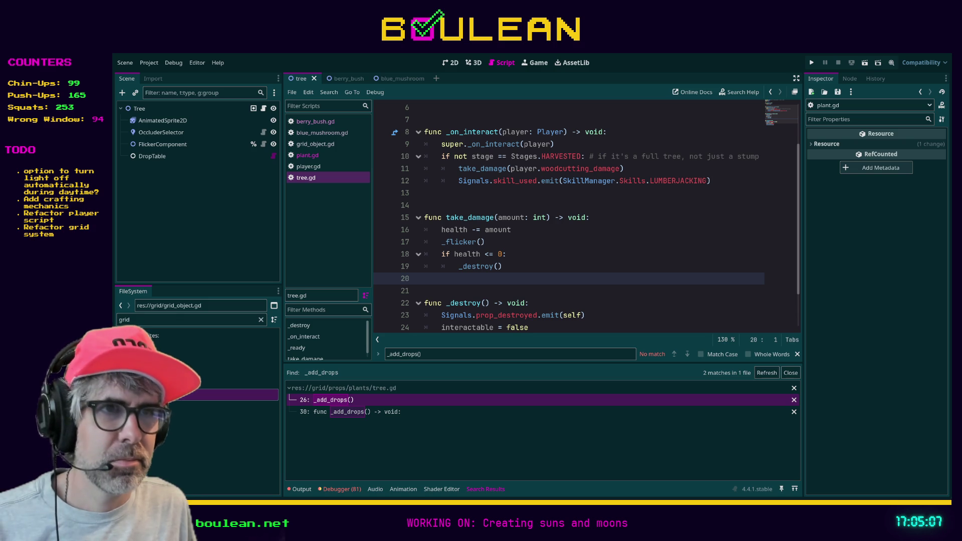
# Return to the _add_drops search and move tree.gd below berry_bush.gd in the script list
pyautogui.hotkey('ctrl', 'f')
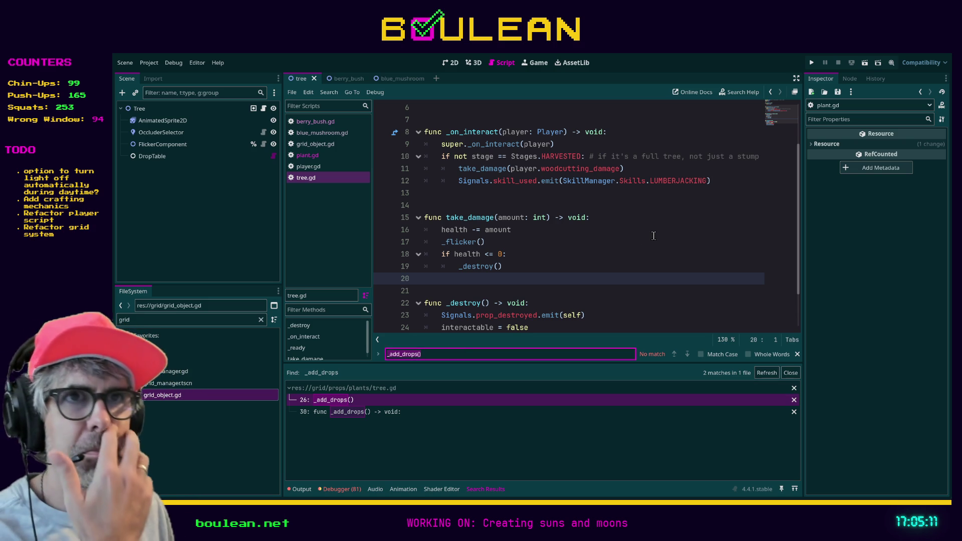
pyautogui.scroll(-2, 653, 236)
pyautogui.scroll(4, 653, 235)
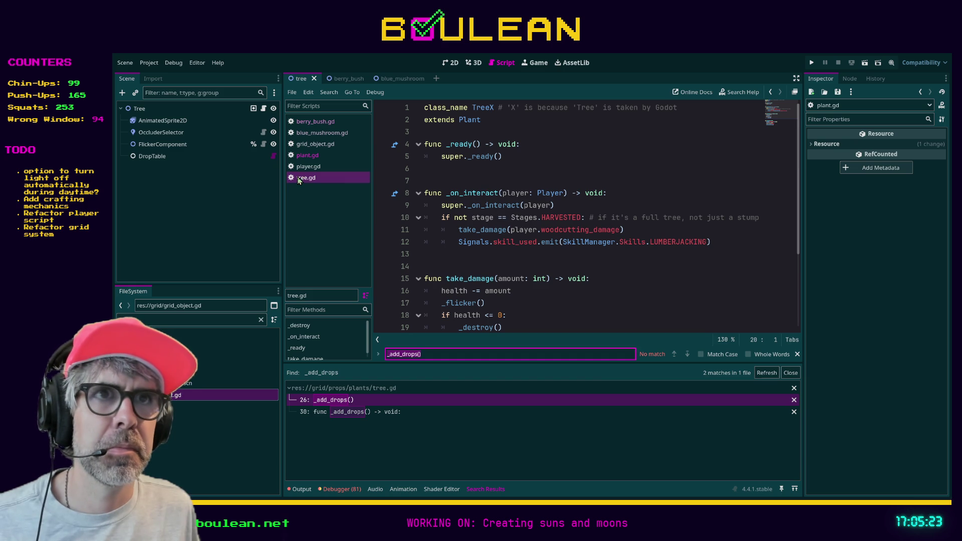
pyautogui.moveTo(306, 178); pyautogui.dragTo(313, 131)
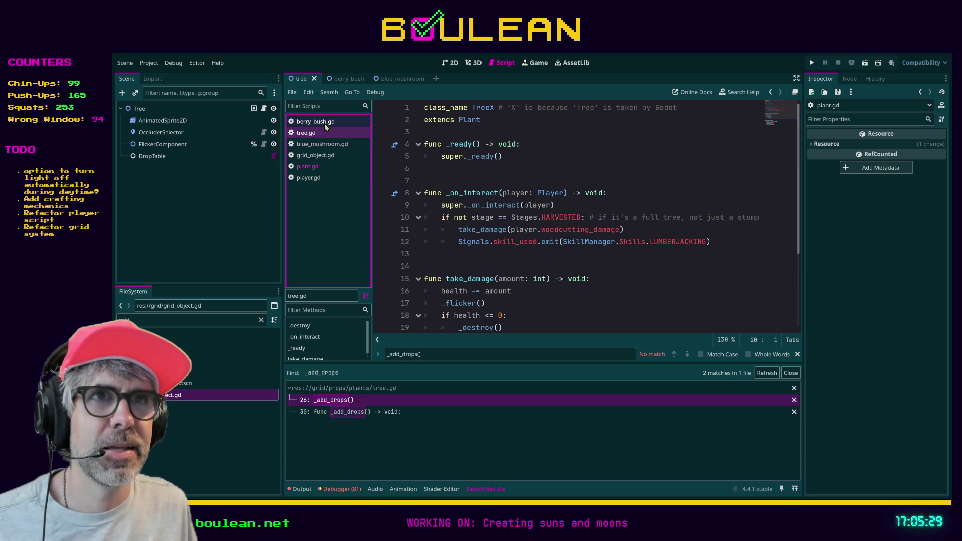
# Open berry_bush.gd and the berry_bush scene, then jump to _on_interact's definition in grid_object.gd
pyautogui.click(324, 123)
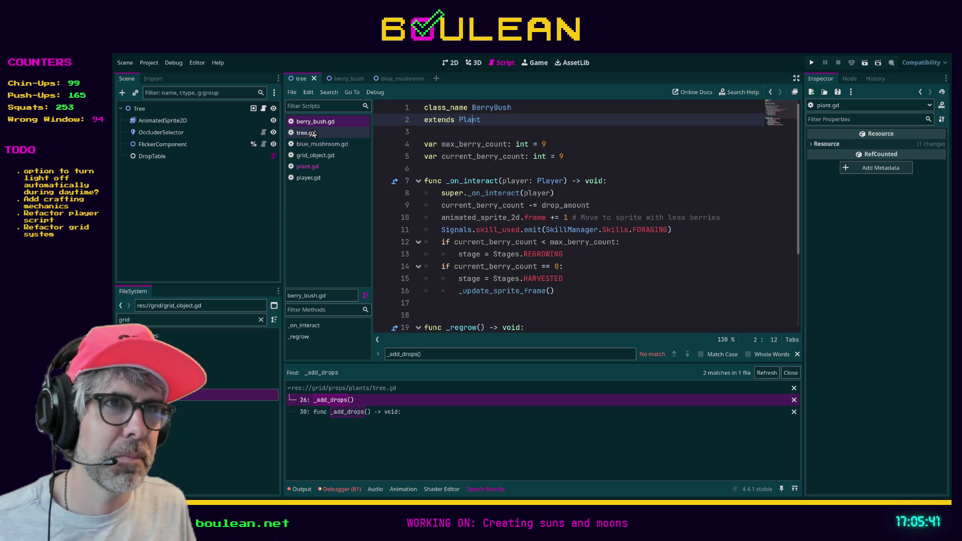
pyautogui.click(345, 79)
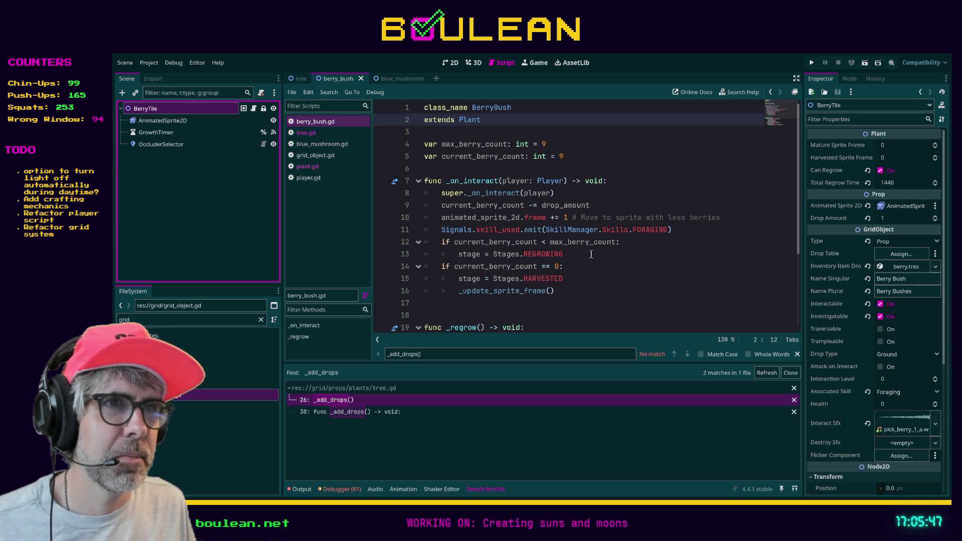
pyautogui.keyDown('ctrl'); pyautogui.click(478, 185); pyautogui.keyUp('ctrl')
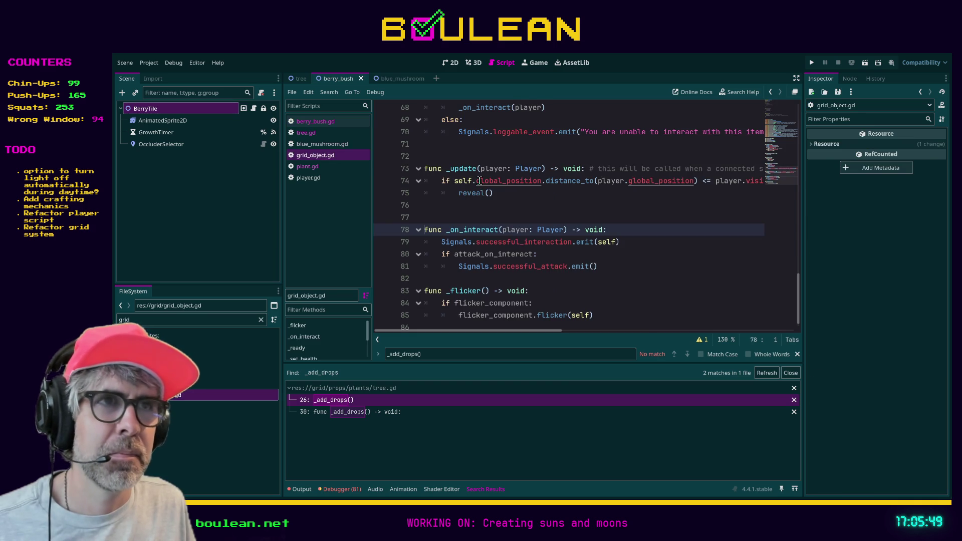
# Review grid_object.gd's _on_interact and place the cursor on empty line 82
pyautogui.scroll(3, 474, 225)
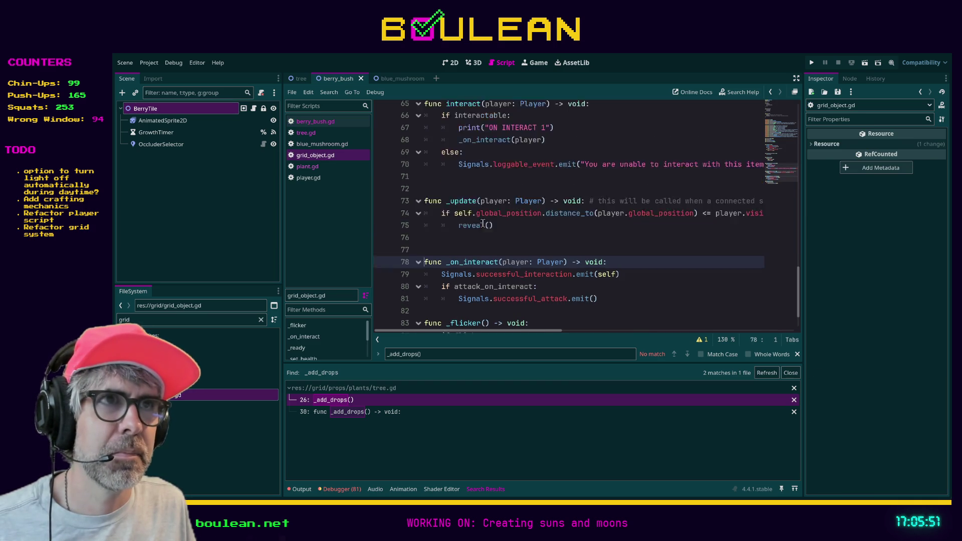
pyautogui.scroll(-3, 481, 224)
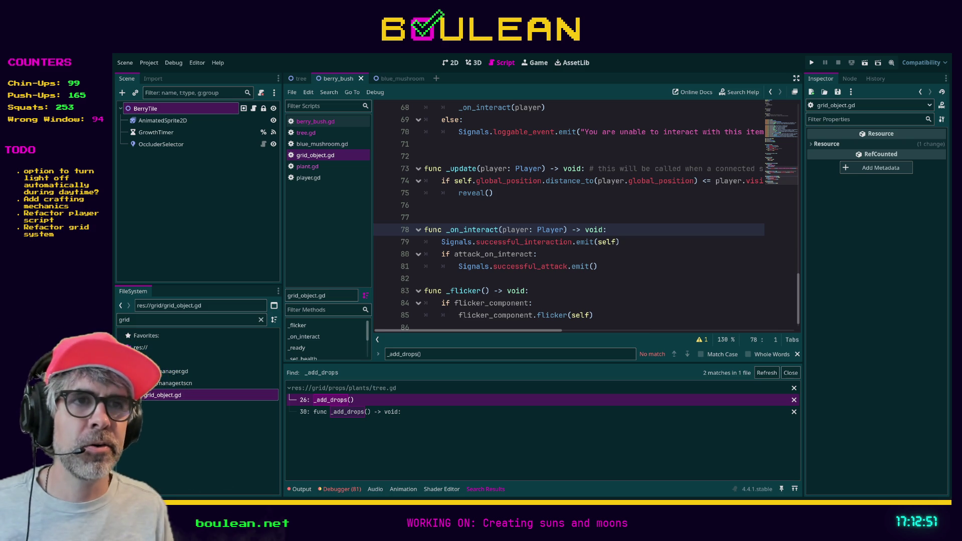
pyautogui.click(478, 279)
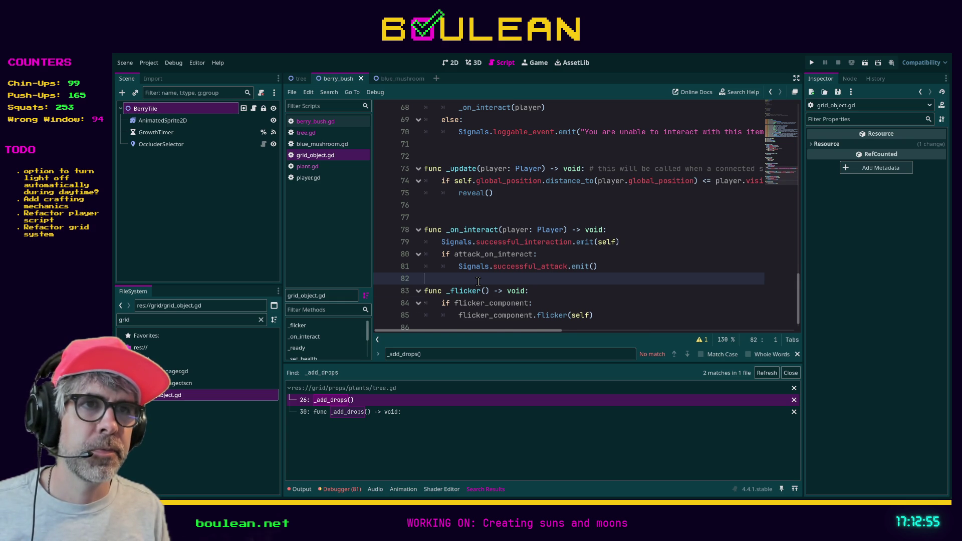
# Insert an extra blank line before _flicker in grid_object.gd, then switch to the web browser
pyautogui.press('Return')
pyautogui.press('Up')
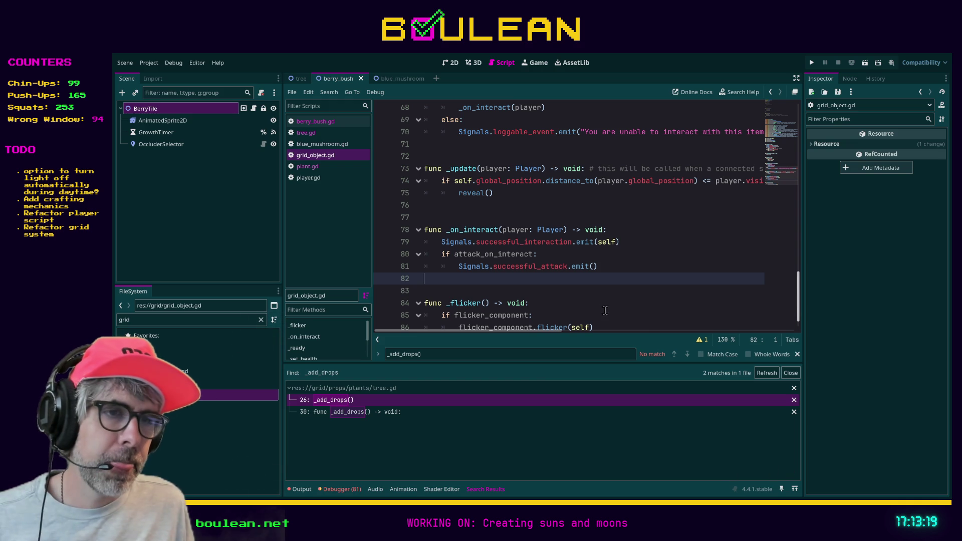
pyautogui.hotkey('alt', 'Tab')
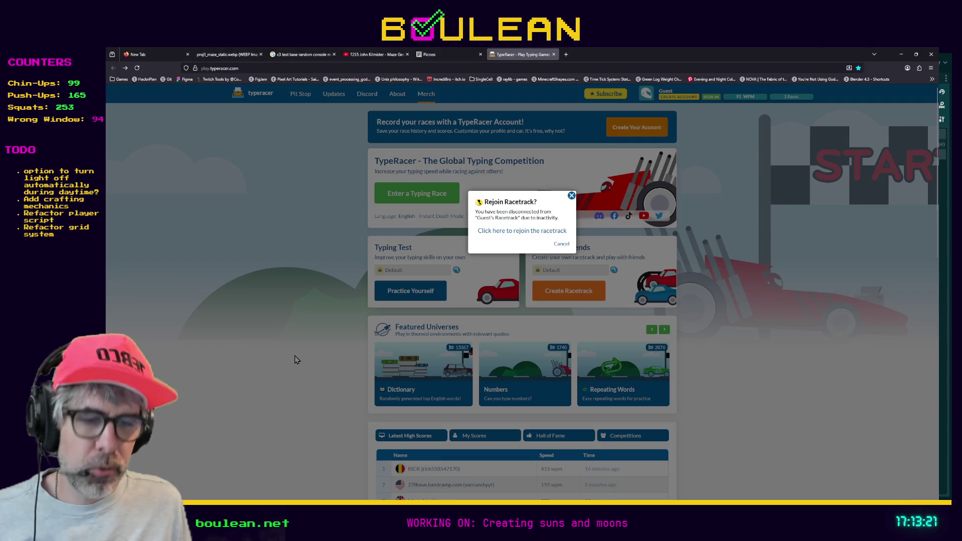
# Search Google for the streamer's handle in a new Firefox tab
pyautogui.hotkey('ctrl', 't')
pyautogui.write('criti')
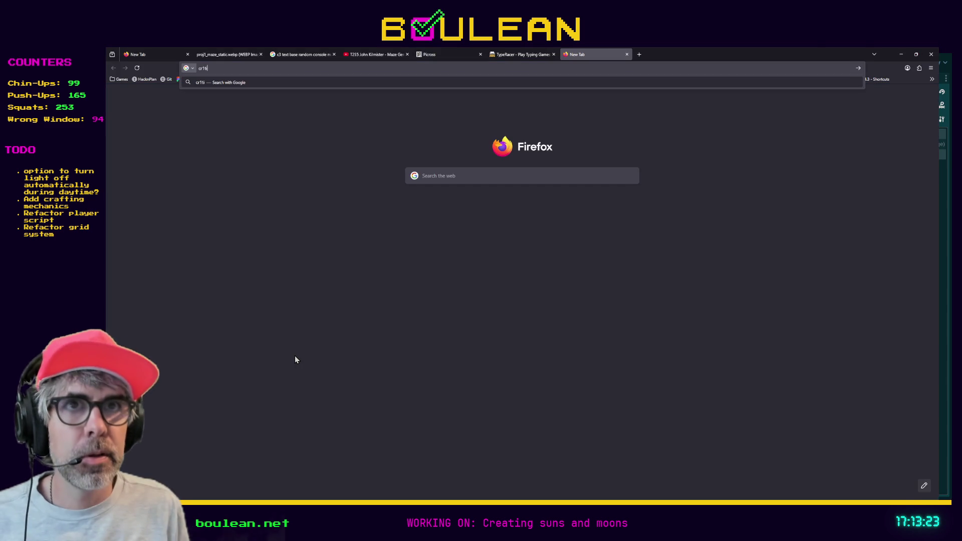
pyautogui.write('cal')
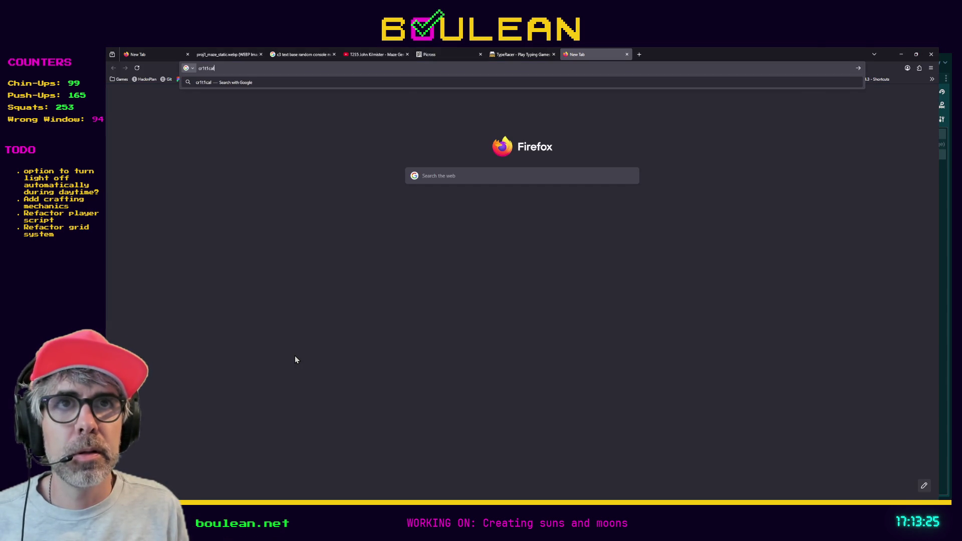
pyautogui.press('Return')
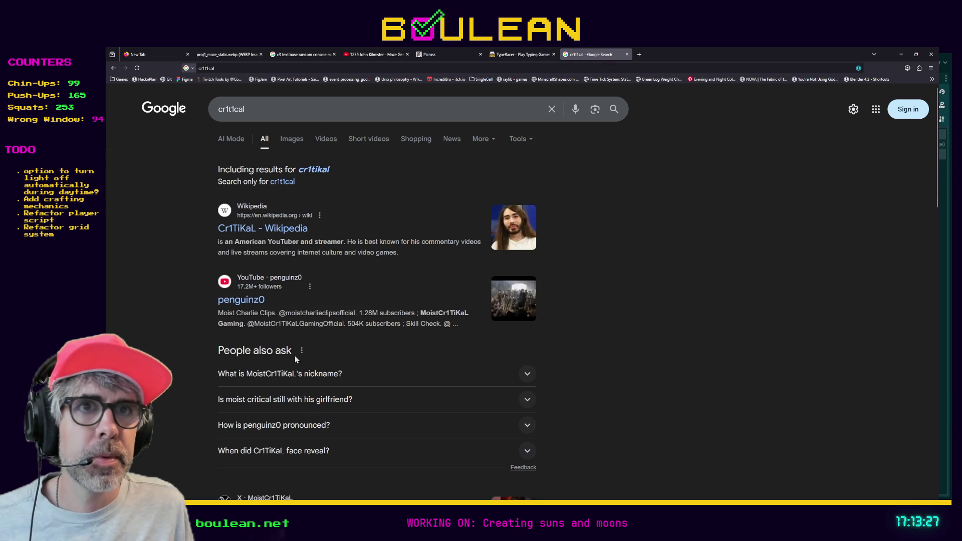